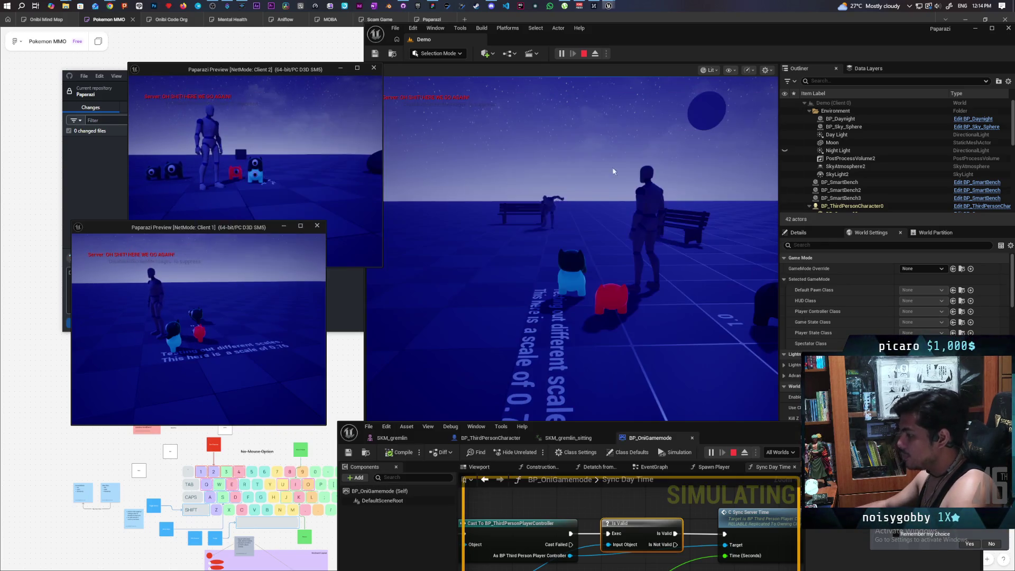
- Enlarge the Blueprint window and open M_Oni from the ThirdPerson folder in the Content Drawer
mouse_move(775, 429)
mouse_down()
mouse_move(775, 325)
mouse_move(817, 156)
mouse_up()
click(408, 531)
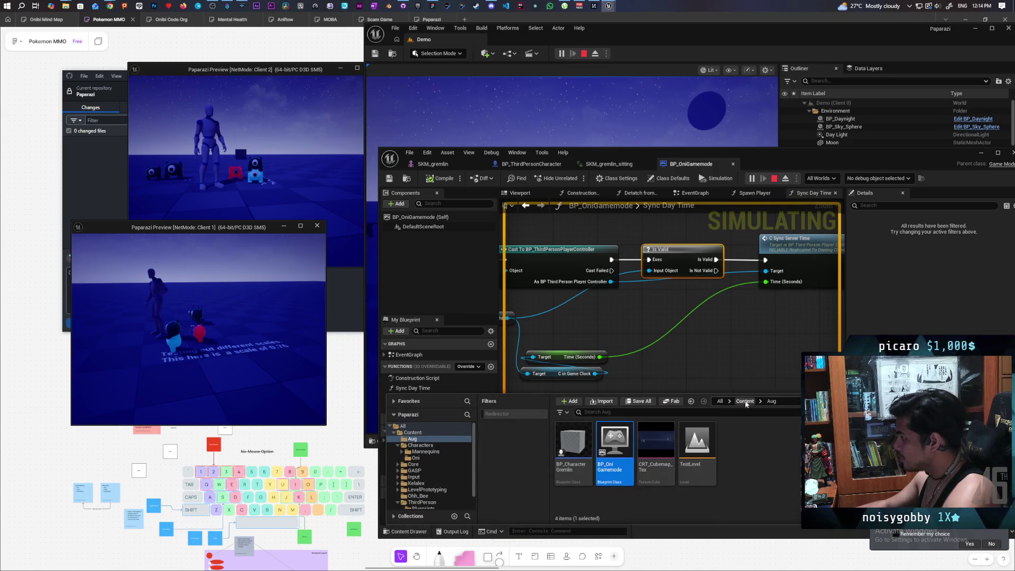
double_click(771, 455)
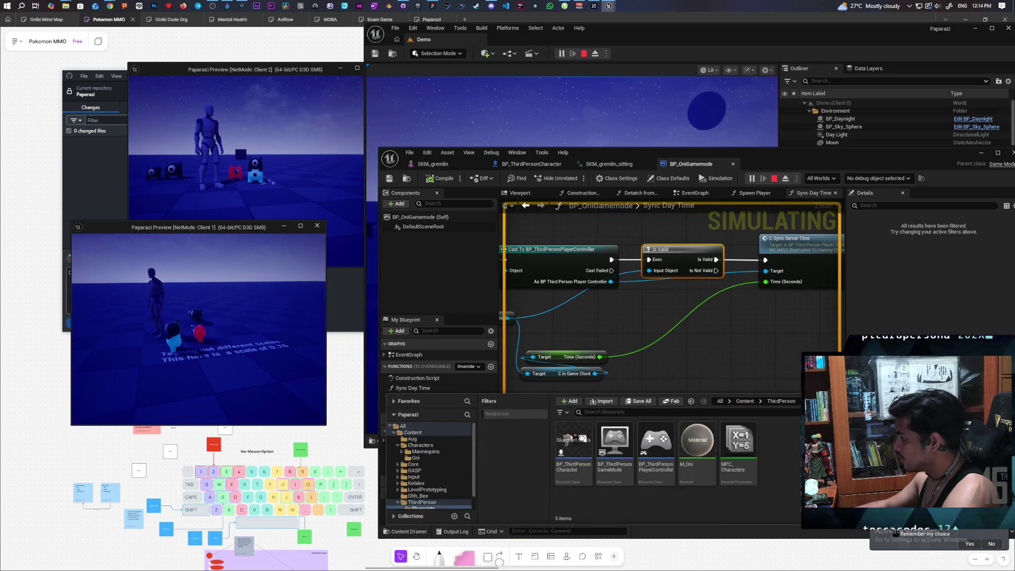
double_click(696, 441)
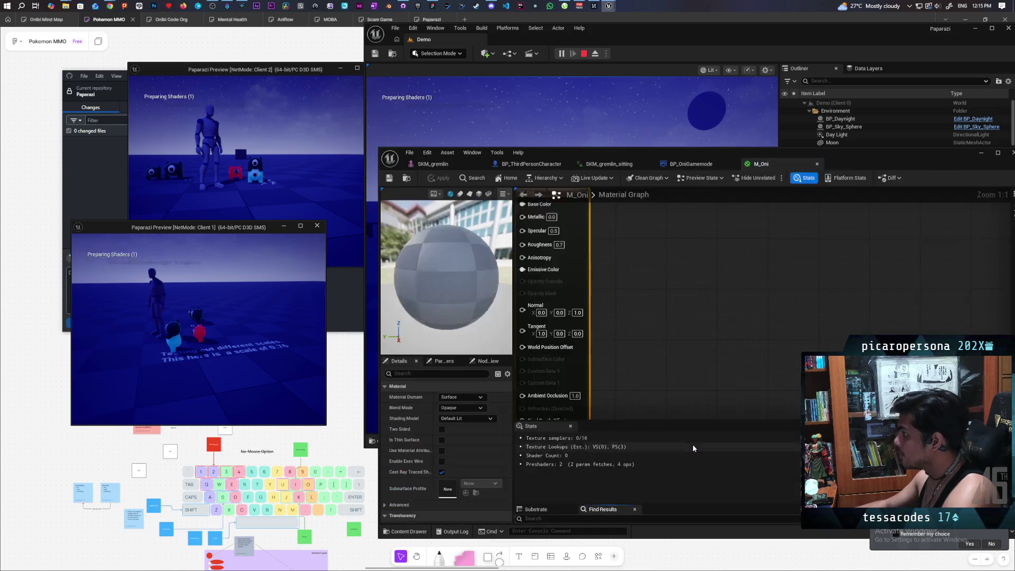
- Change the Multiply node's B value from 0.03 to 0.013 and apply the material
mouse_move(839, 160)
mouse_down()
mouse_move(820, 282)
mouse_move(826, 348)
mouse_up()
key(Return)
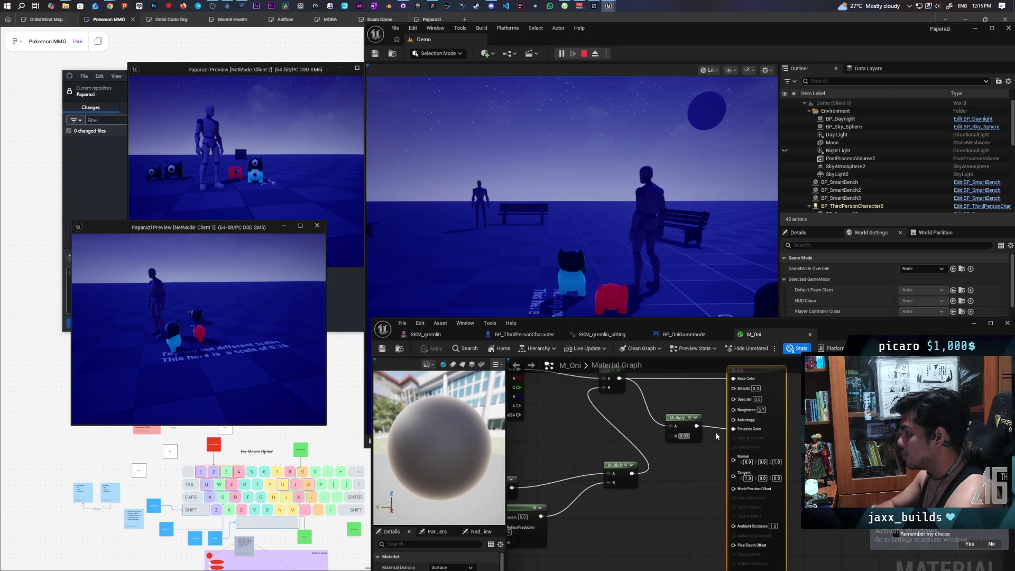
text(0.003)
key(Return)
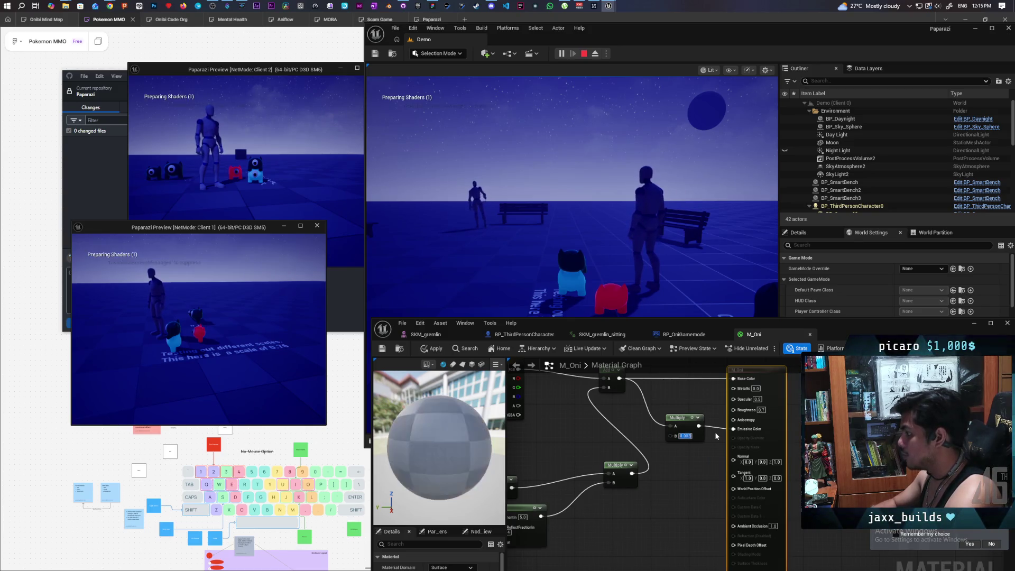
click(433, 350)
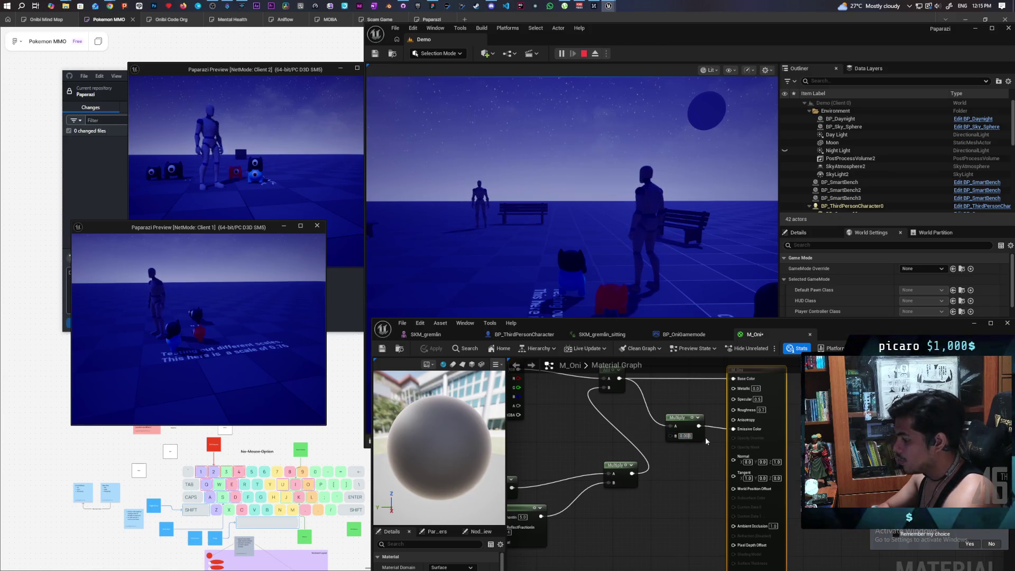
click(426, 348)
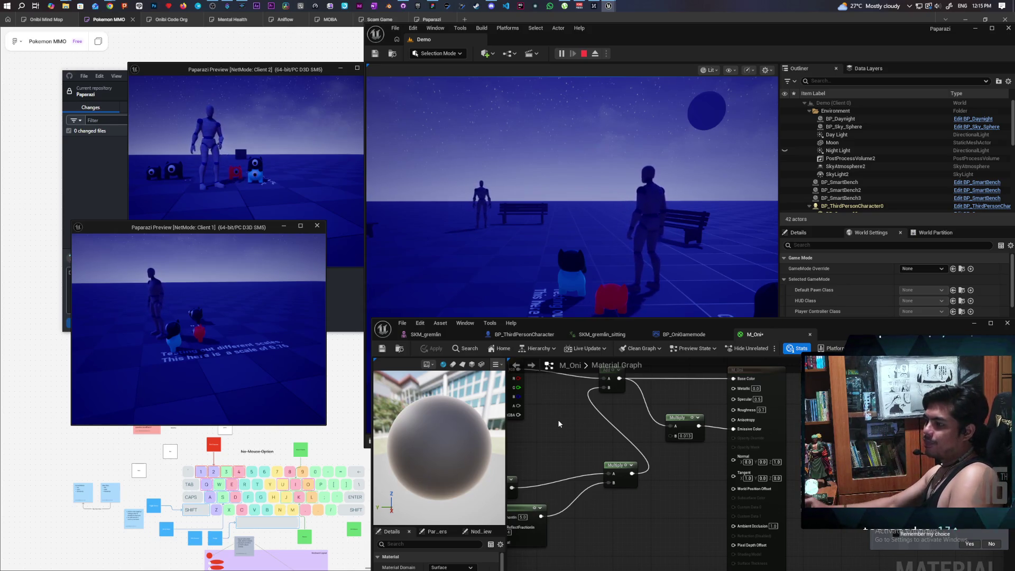
- Restart the two-client play session and focus the server game view
click(583, 54)
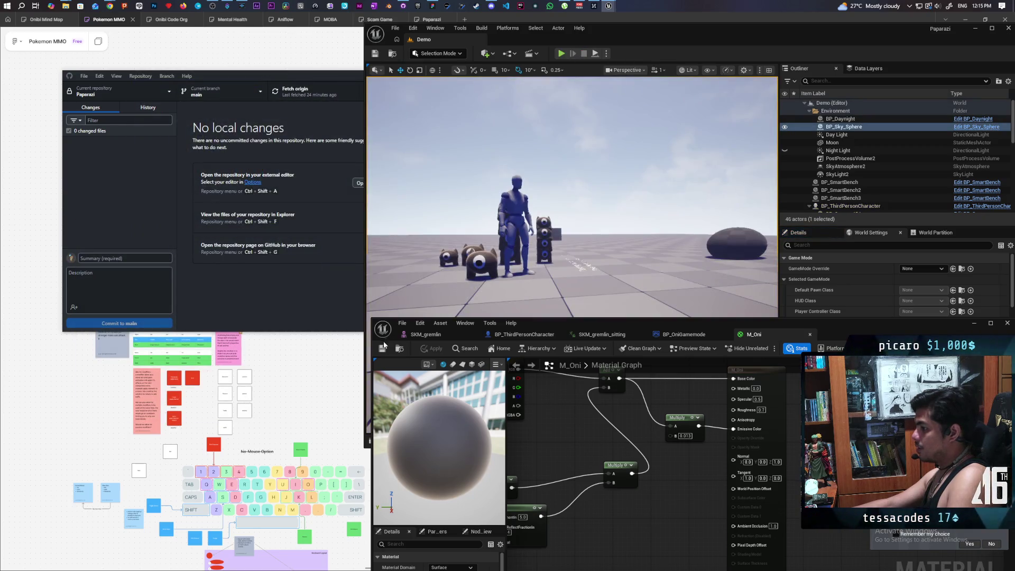
click(562, 54)
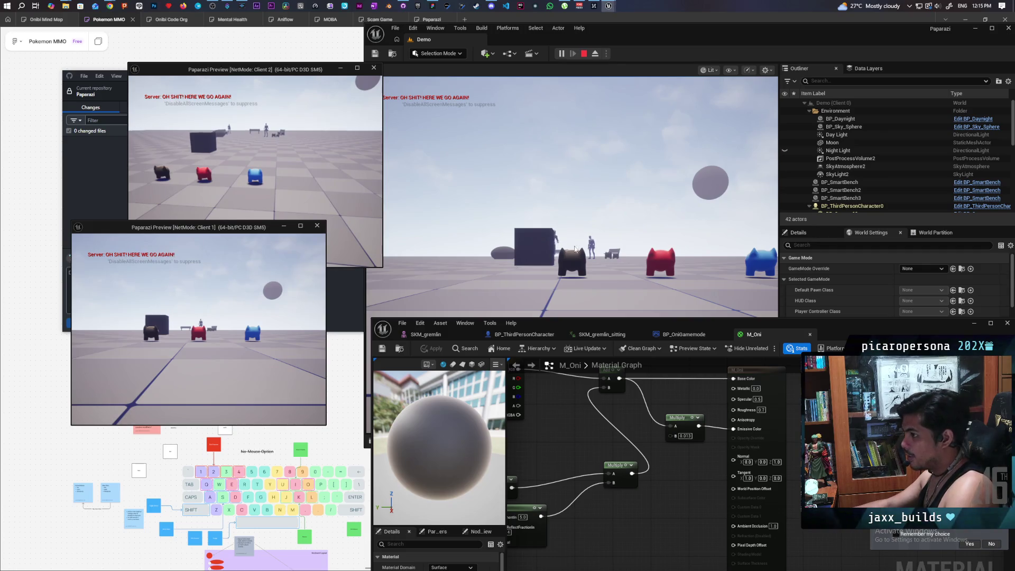
click(569, 250)
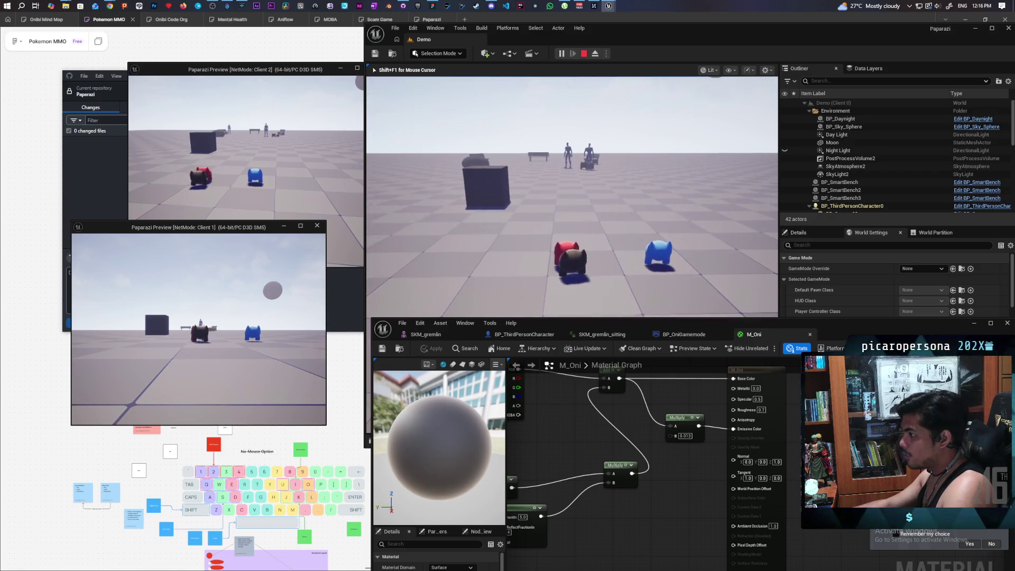
- Walk the black gremlin forward, then move the blue gremlin in Client 2 onto it
key(shift+F1)
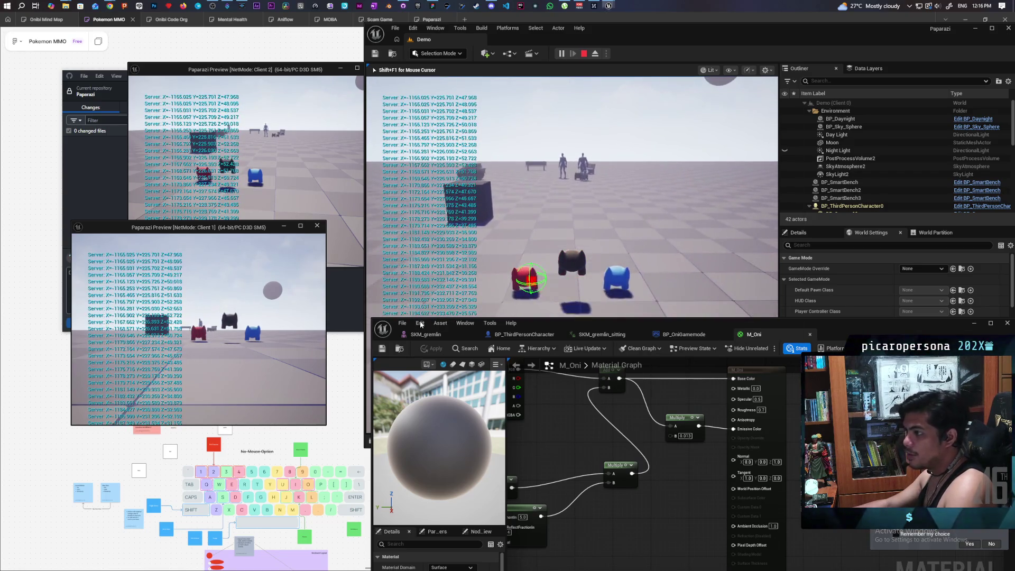
click(509, 208)
key(w)
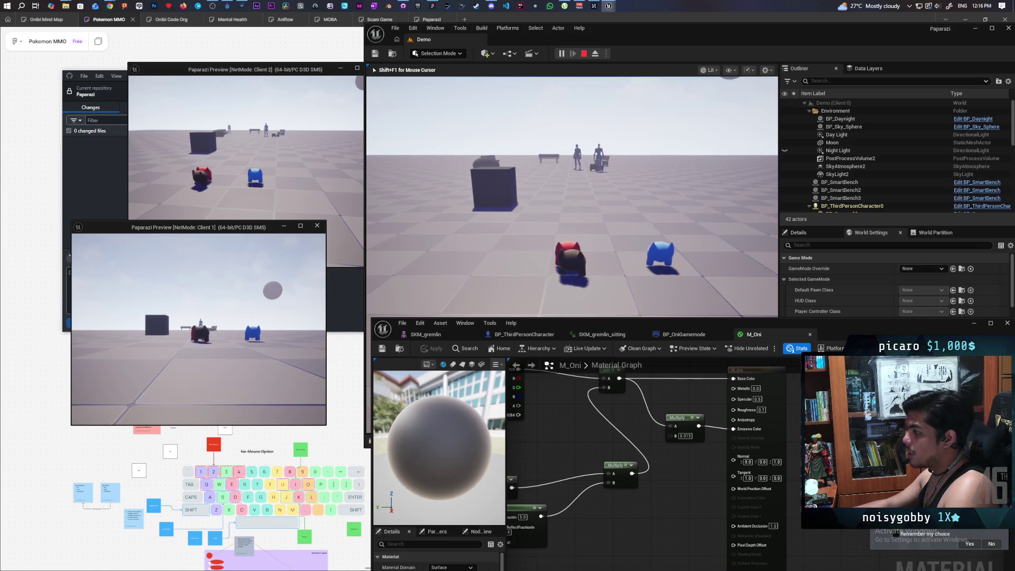
key(e)
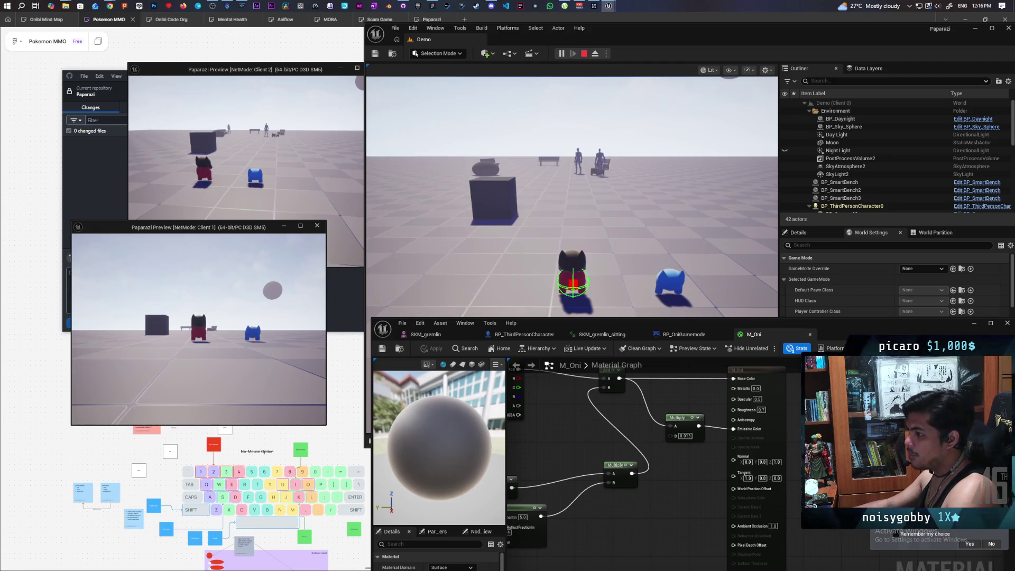
click(302, 169)
key(w)
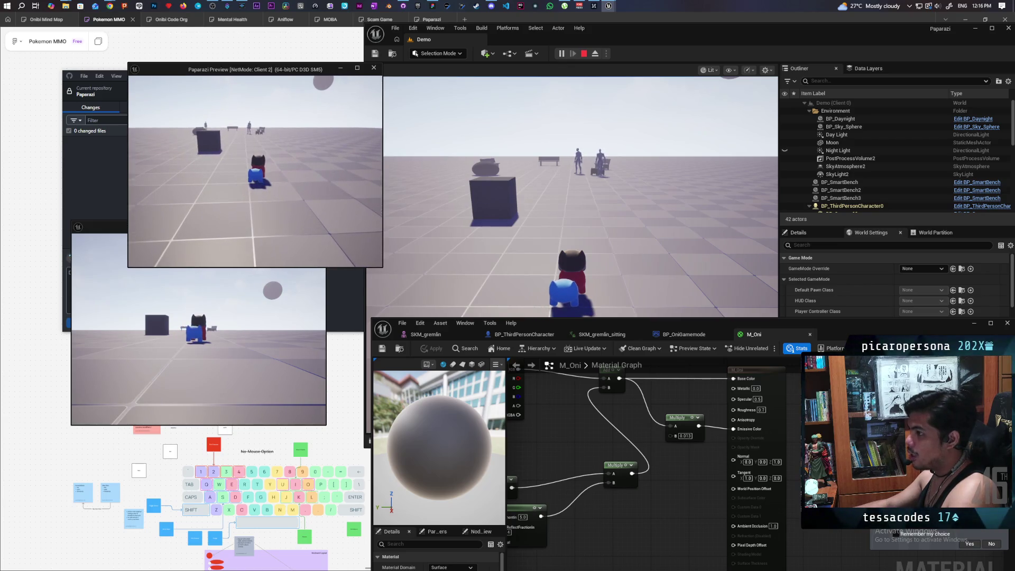
key(space)
click(303, 241)
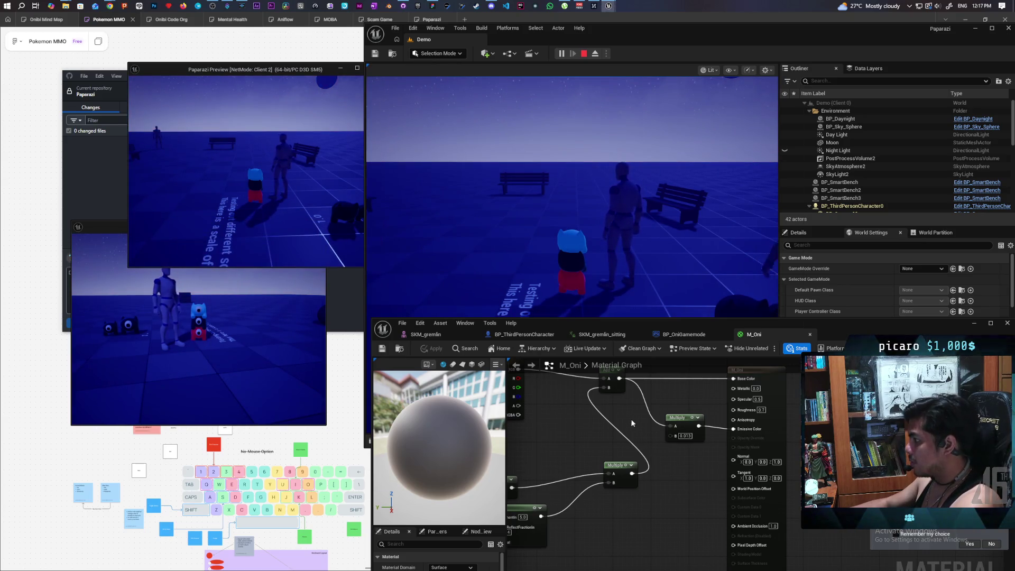
- Wire texture RGB into Multiply A, Multiply into Add A, and Add into Emissive Color
mouse_move(530, 417)
mouse_down()
mouse_move(685, 478)
mouse_move(598, 457)
mouse_move(574, 433)
mouse_move(614, 431)
mouse_move(597, 444)
mouse_move(616, 435)
mouse_move(589, 422)
mouse_move(615, 443)
mouse_up()
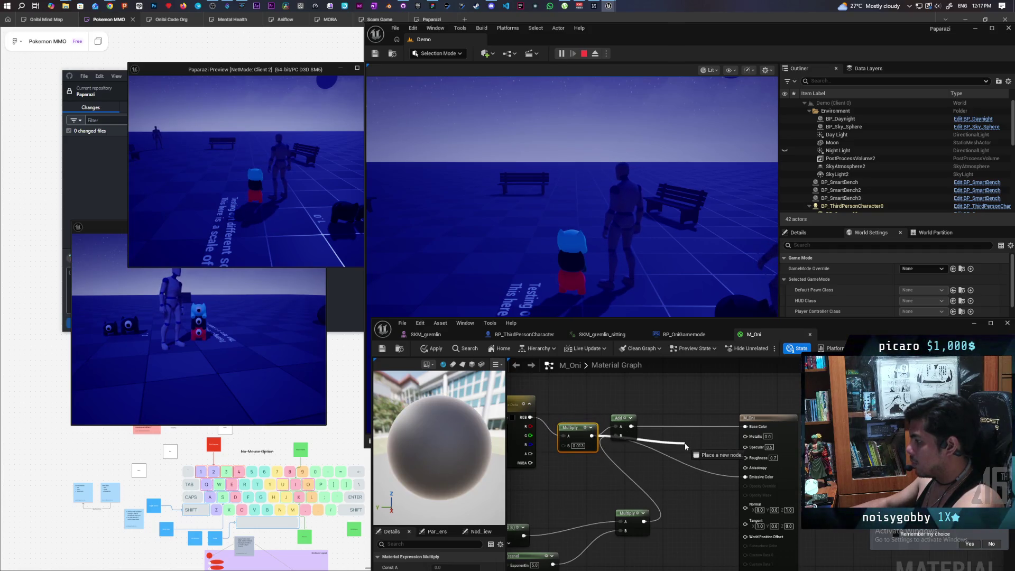
drag(685, 444, 682, 447)
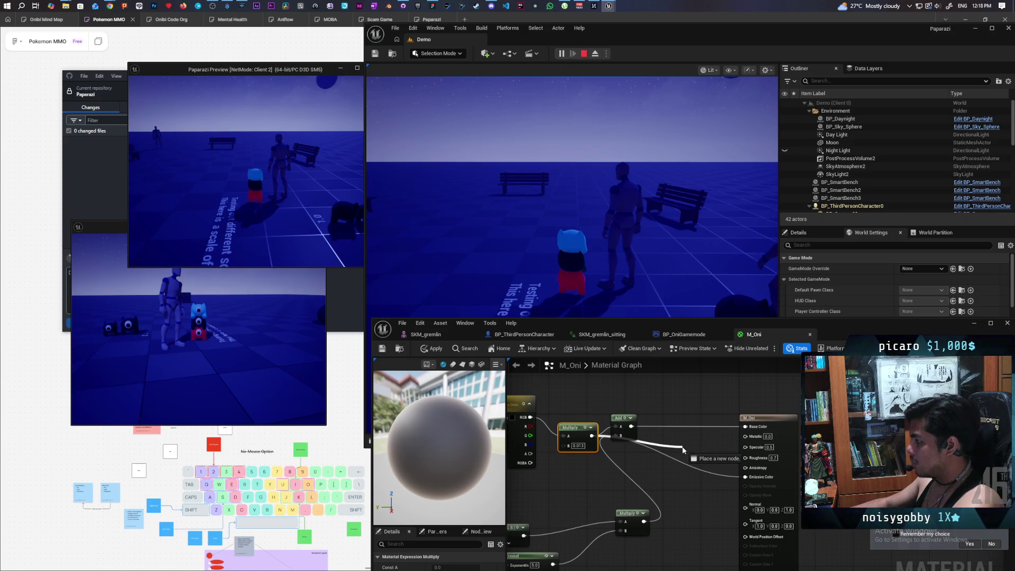
drag(642, 416, 621, 425)
mouse_move(530, 417)
mouse_down()
mouse_move(750, 427)
mouse_move(782, 412)
mouse_up()
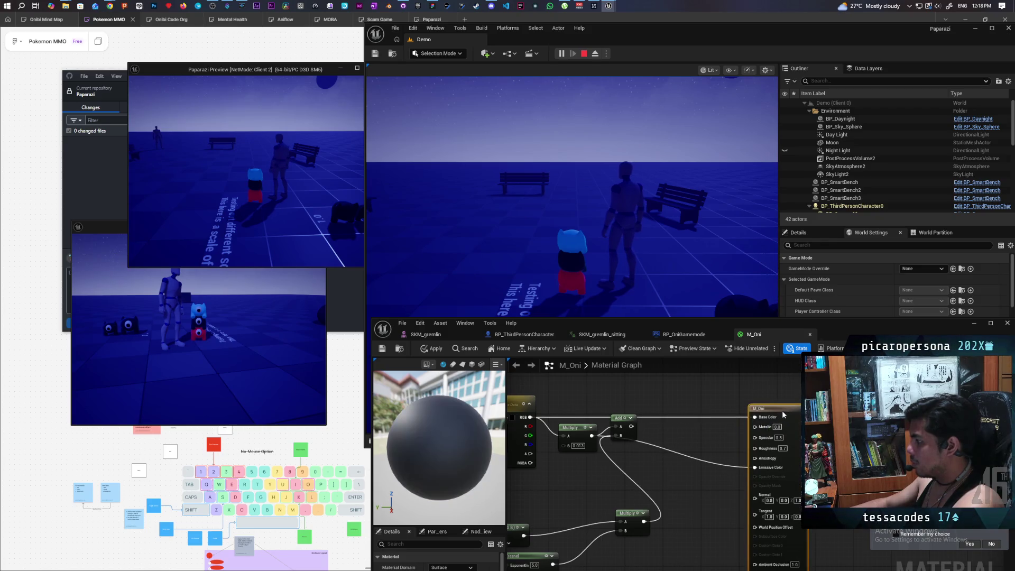
drag(643, 439, 631, 426)
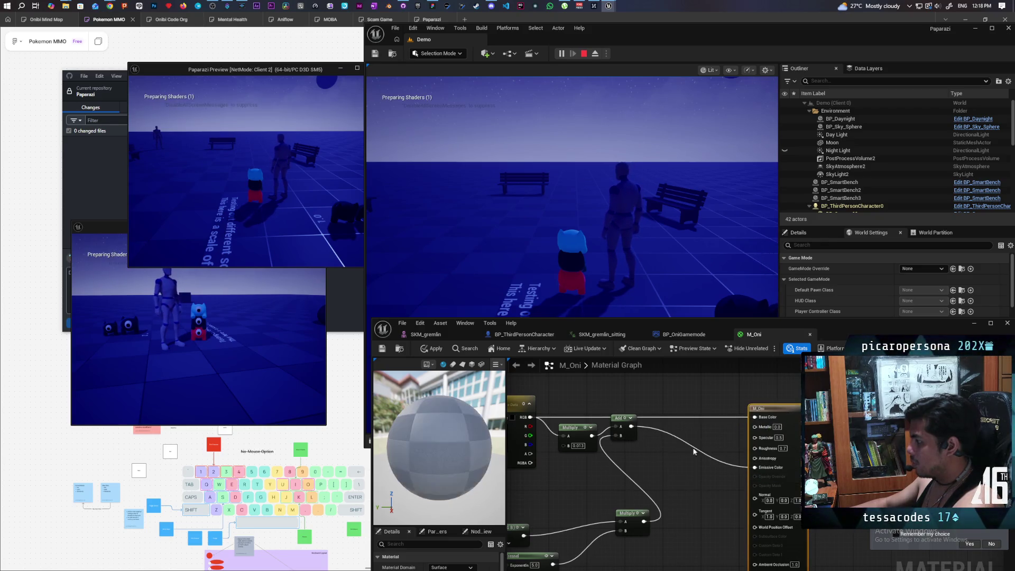
- Tidy the Add, Multiply and Fresnel Color nodes and apply so the Oni look pale cyan
mouse_move(624, 421)
mouse_down()
mouse_move(617, 431)
mouse_move(651, 430)
mouse_up()
drag(587, 459, 651, 430)
mouse_move(571, 467)
mouse_down()
mouse_move(663, 437)
mouse_move(671, 456)
mouse_up()
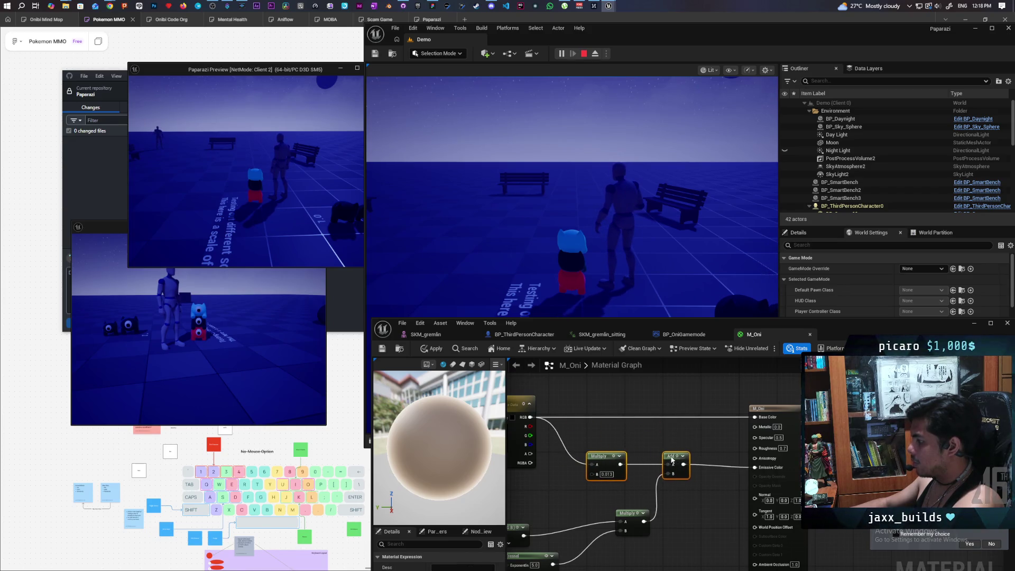
mouse_move(671, 505)
mouse_down()
mouse_move(683, 459)
mouse_move(741, 432)
mouse_up()
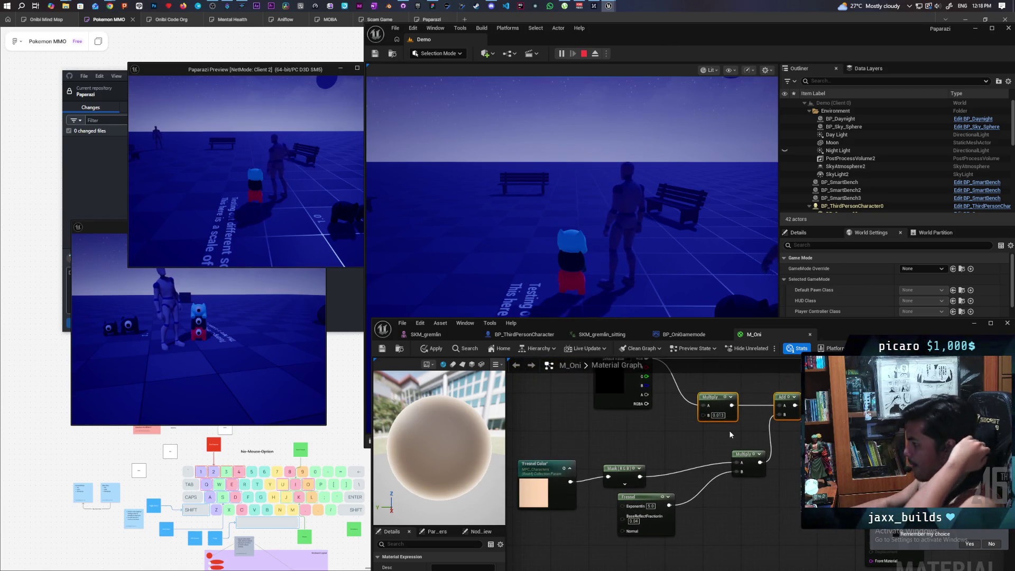
mouse_move(731, 434)
mouse_down()
mouse_move(672, 452)
mouse_move(717, 442)
mouse_up()
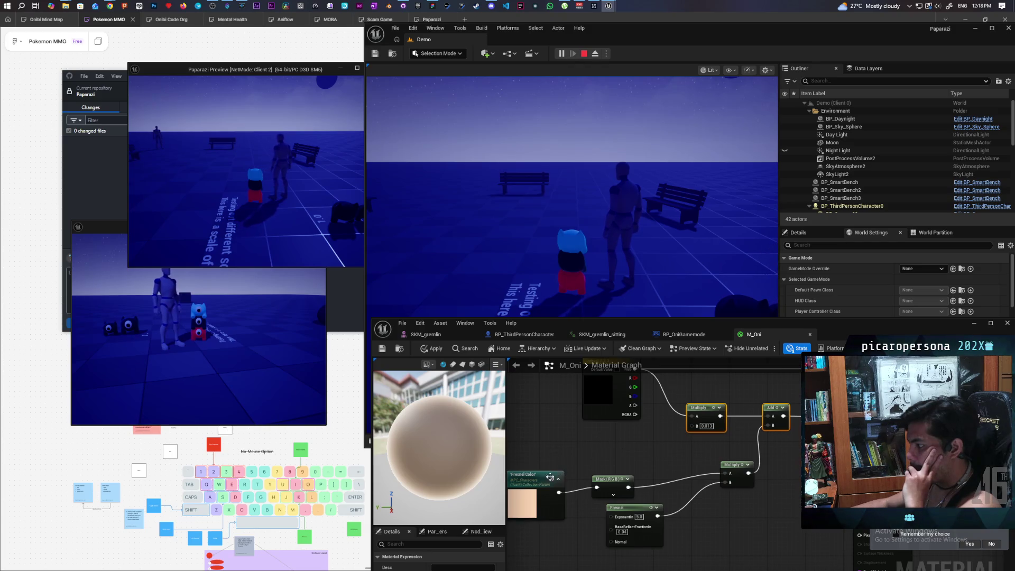
mouse_move(548, 478)
mouse_down()
mouse_move(556, 468)
mouse_move(556, 477)
mouse_up()
click(431, 349)
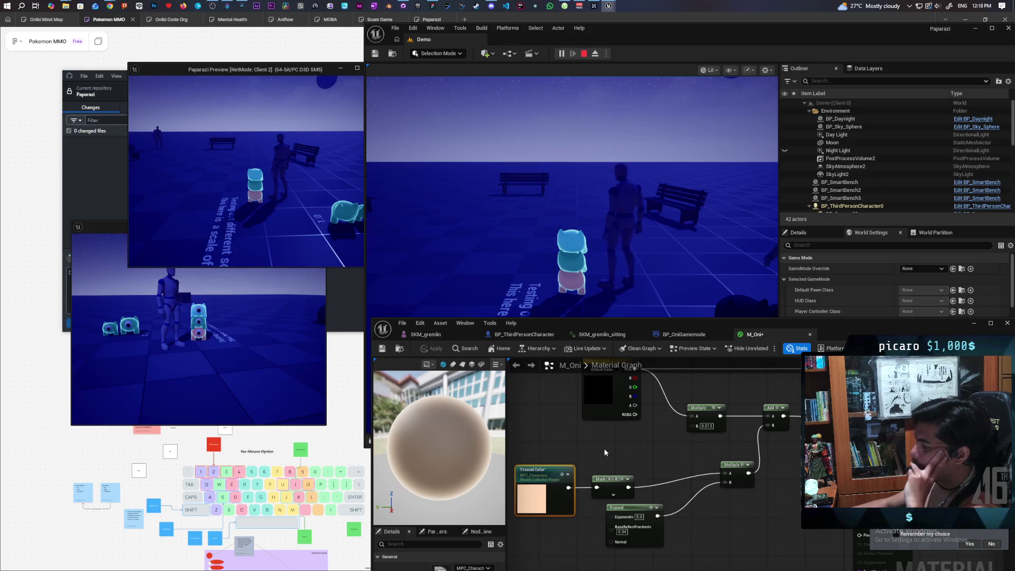
- Add a new Multiply node and feed both of its inputs
mouse_move(603, 448)
mouse_down()
mouse_move(718, 469)
mouse_move(699, 455)
mouse_up()
click(711, 441)
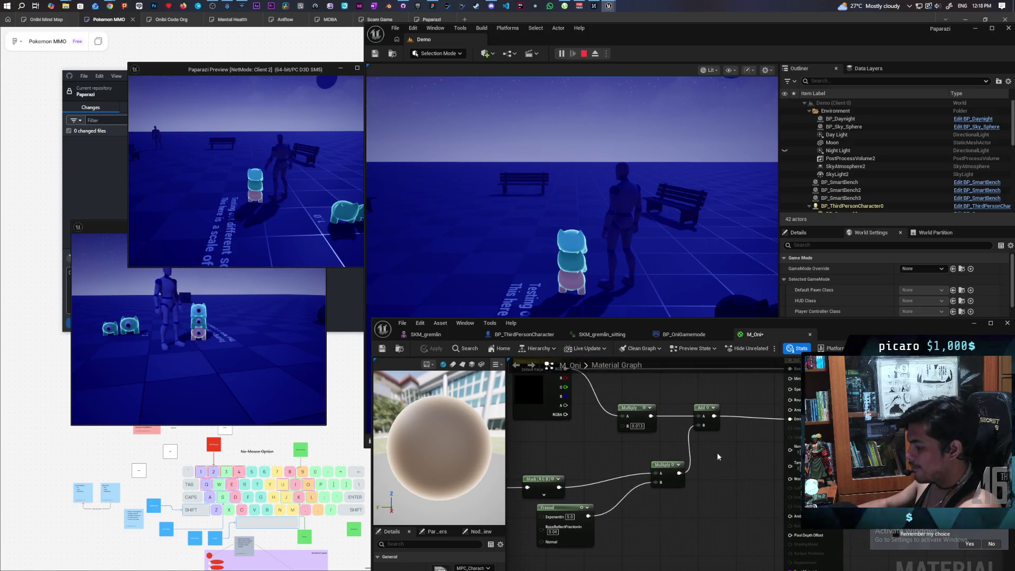
mouse_move(651, 416)
mouse_down()
mouse_move(715, 449)
mouse_move(687, 449)
mouse_move(728, 460)
mouse_move(792, 420)
mouse_up()
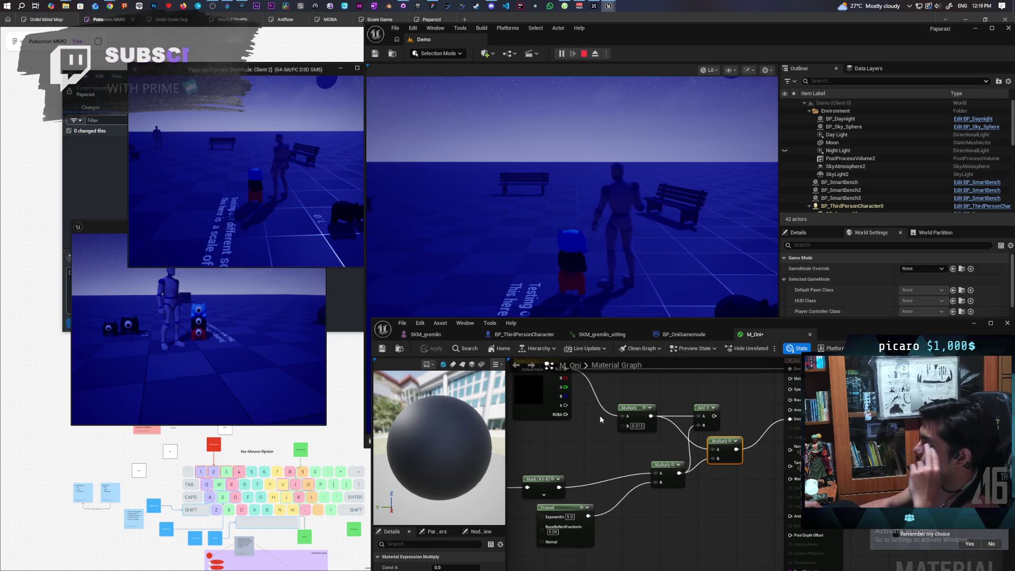
- Disconnect the Add node's outgoing wire and save M_Oni with Ctrl+S to apply it
mouse_move(626, 430)
mouse_down()
mouse_move(690, 454)
mouse_move(700, 477)
mouse_move(688, 470)
mouse_up()
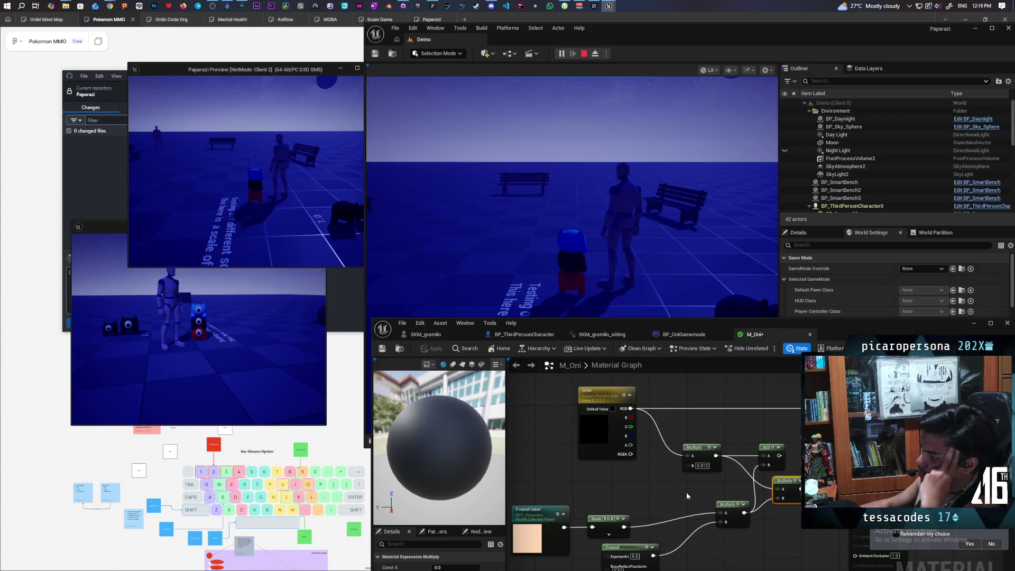
drag(669, 483, 662, 463)
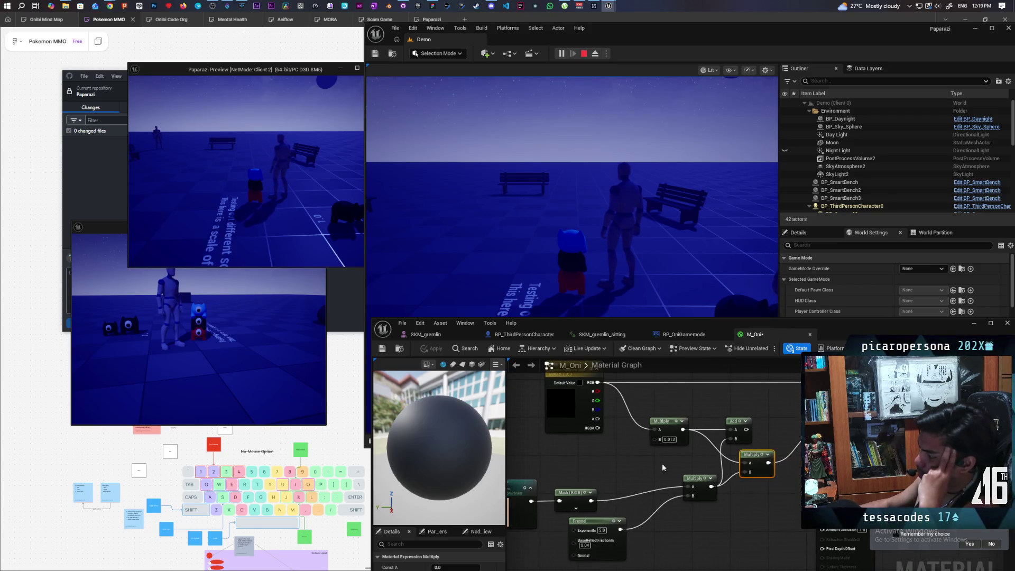
alt+click(746, 429)
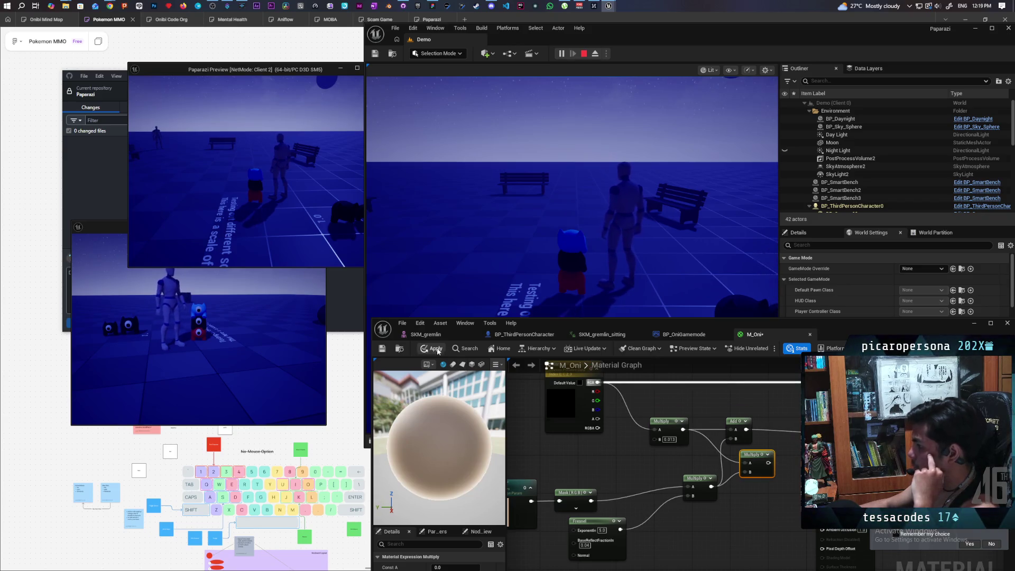
key(ctrl+s)
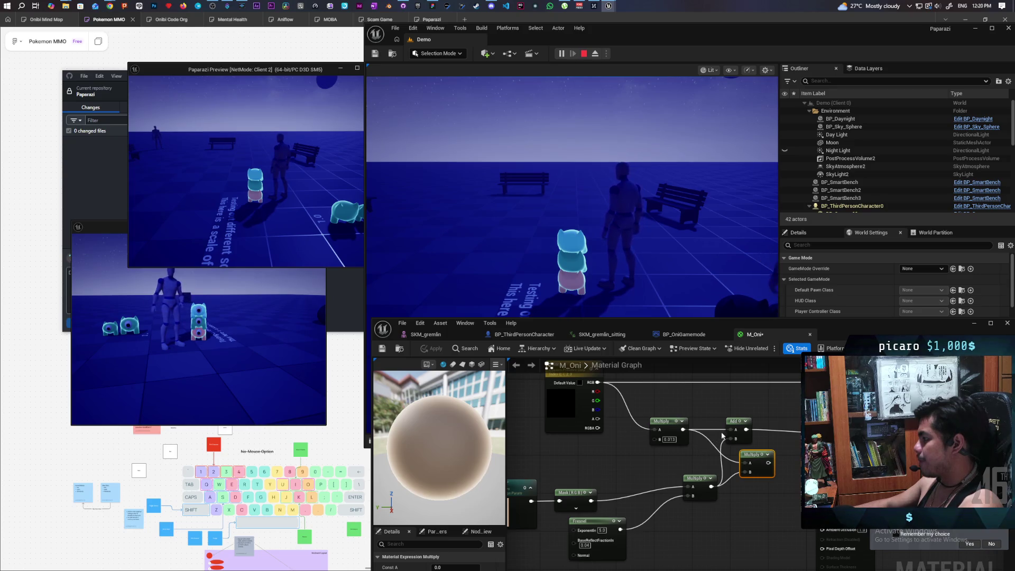
- Move the Add and 0.013 Multiply nodes and select the Mask, Fresnel and Multiply nodes
drag(735, 421, 691, 375)
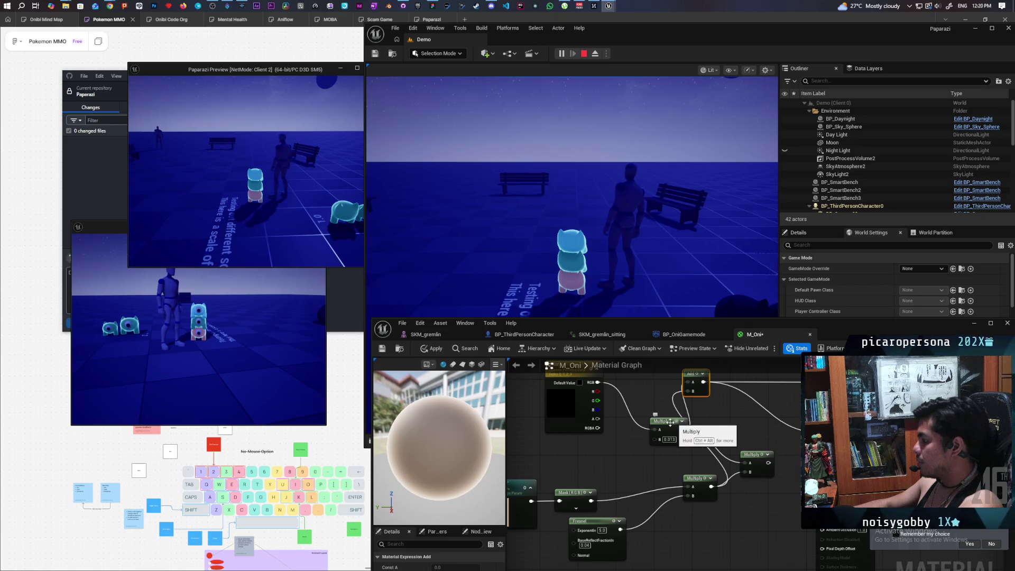
drag(666, 426, 643, 379)
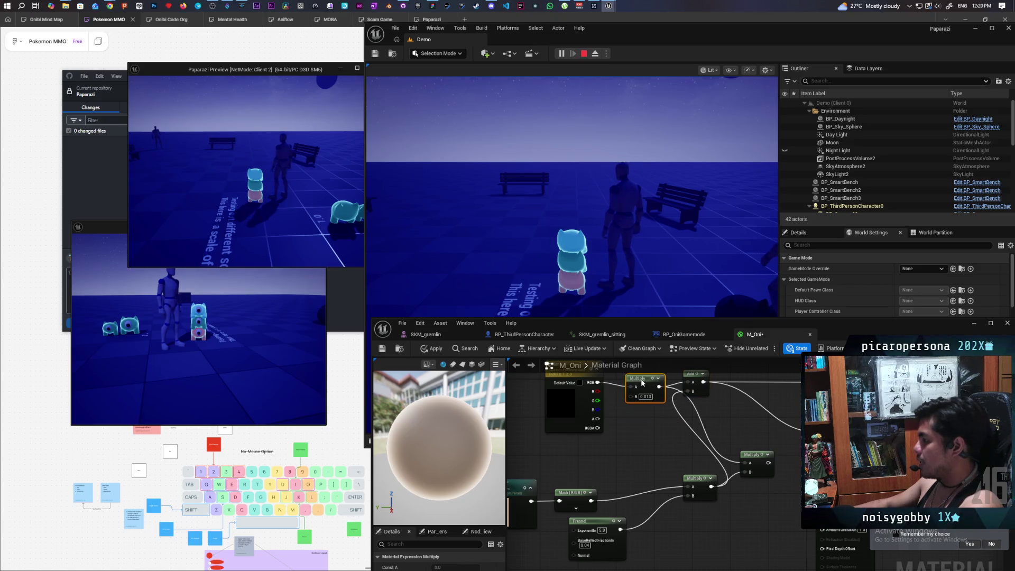
scroll(642, 378, down, 3)
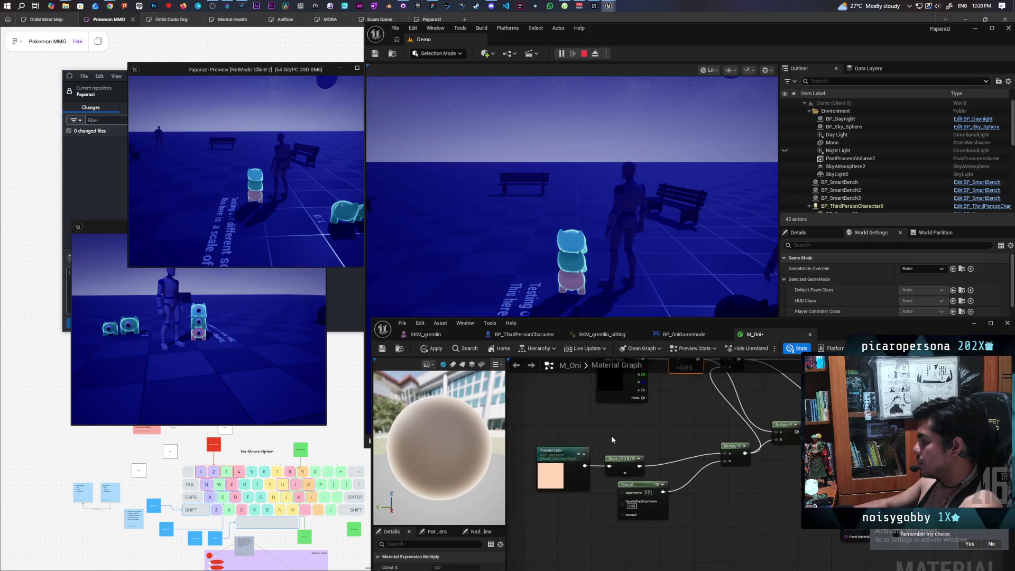
drag(627, 434, 568, 478)
drag(699, 506, 686, 504)
mouse_move(554, 430)
mouse_down()
mouse_move(716, 497)
mouse_move(717, 509)
mouse_move(652, 548)
mouse_up()
scroll(652, 548, up, 2)
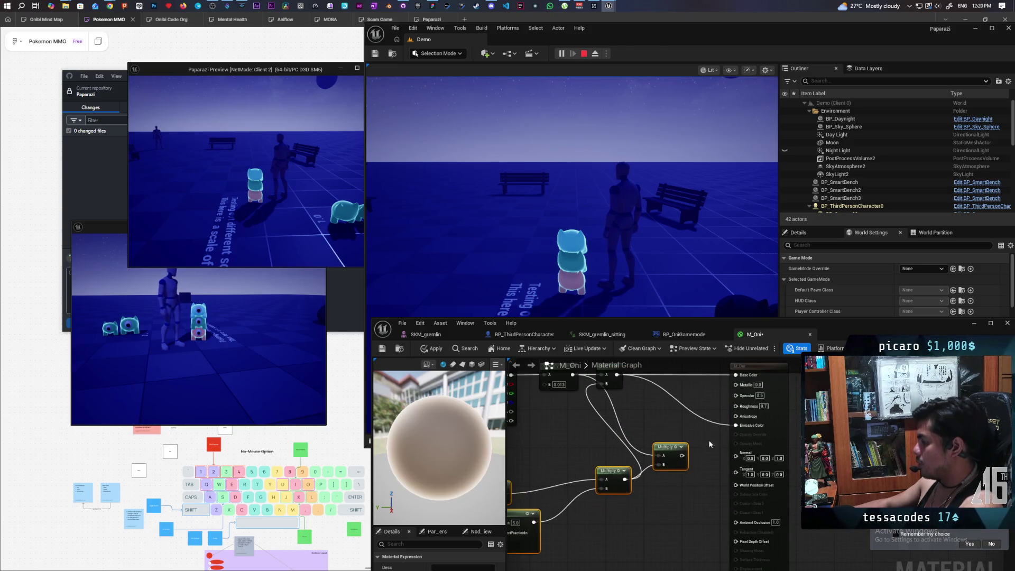
mouse_move(663, 493)
mouse_down()
mouse_move(714, 489)
mouse_move(775, 462)
mouse_up()
mouse_move(523, 412)
mouse_down()
mouse_move(614, 444)
mouse_move(769, 547)
mouse_up()
mouse_move(764, 480)
mouse_down()
mouse_move(725, 546)
mouse_move(721, 521)
mouse_up()
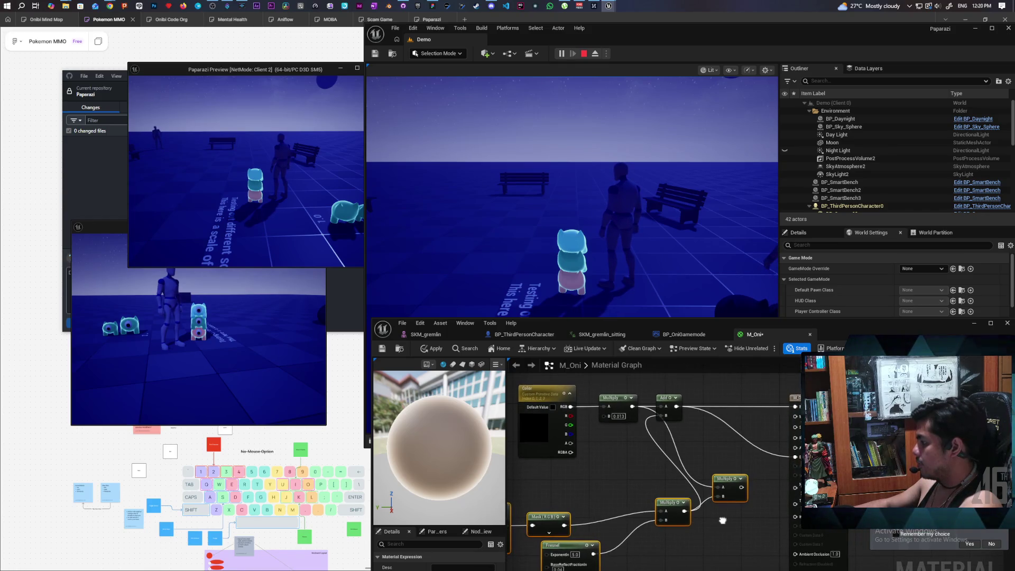
- Wire Color RGB into the Add node's A input and reposition the Add and Multiply nodes
mouse_move(669, 419)
mouse_down()
mouse_move(724, 452)
mouse_move(751, 450)
mouse_move(725, 427)
mouse_up()
drag(621, 416, 655, 478)
mouse_move(571, 406)
mouse_down()
mouse_move(654, 404)
mouse_move(713, 421)
mouse_move(710, 401)
mouse_up()
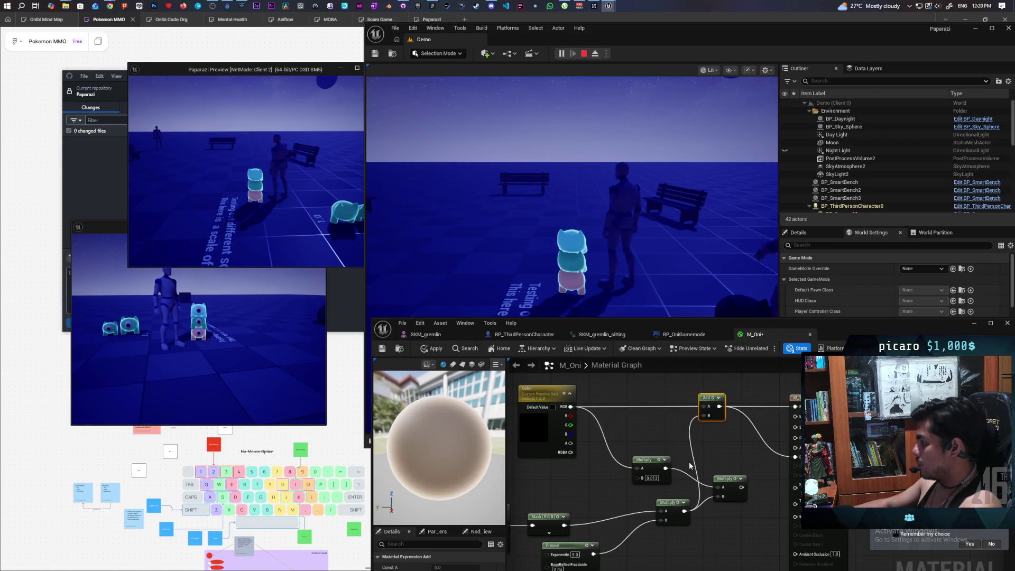
click(759, 436)
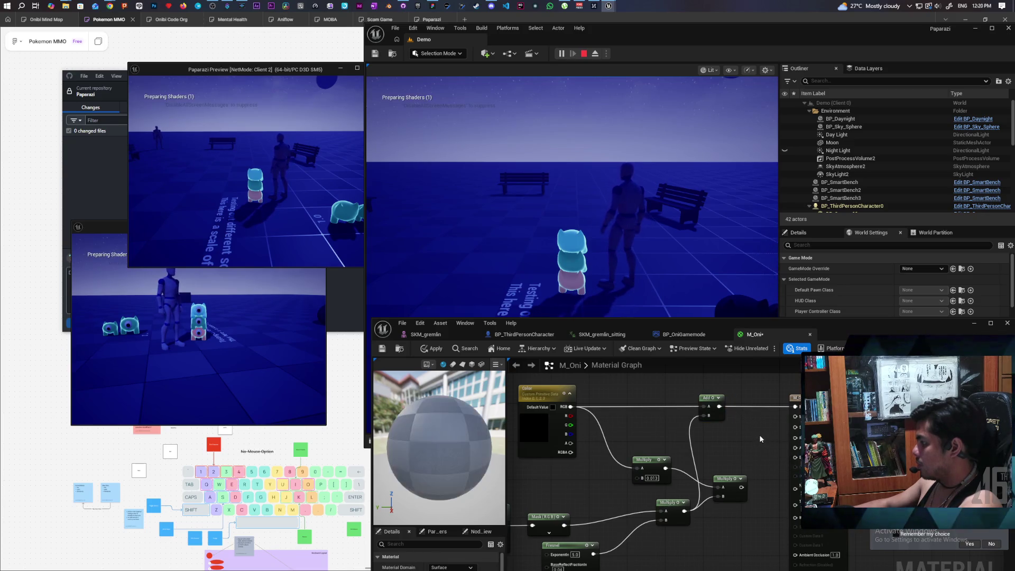
mouse_move(727, 480)
mouse_down()
mouse_move(726, 461)
mouse_move(808, 462)
mouse_move(796, 457)
mouse_up()
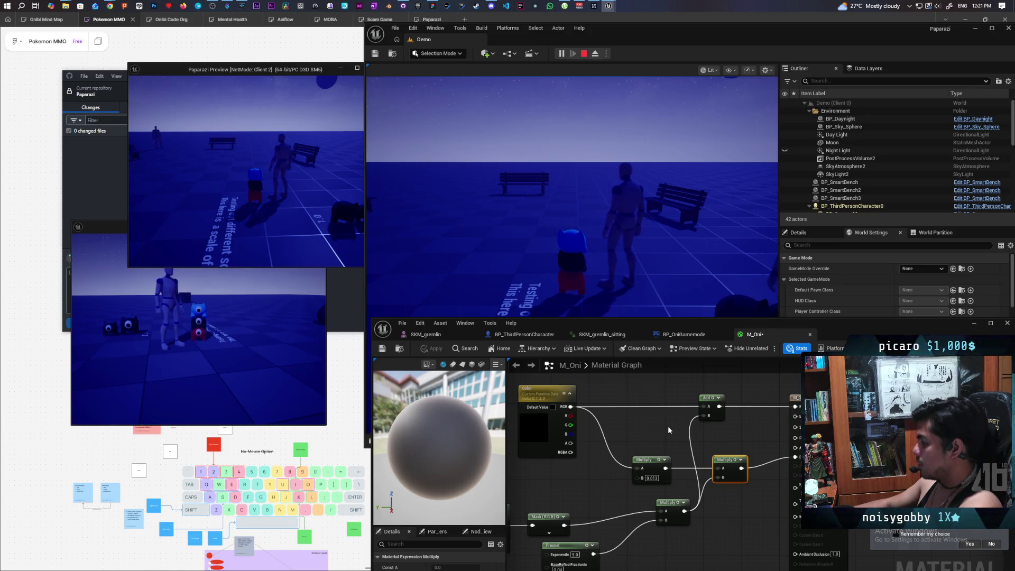
click(615, 285)
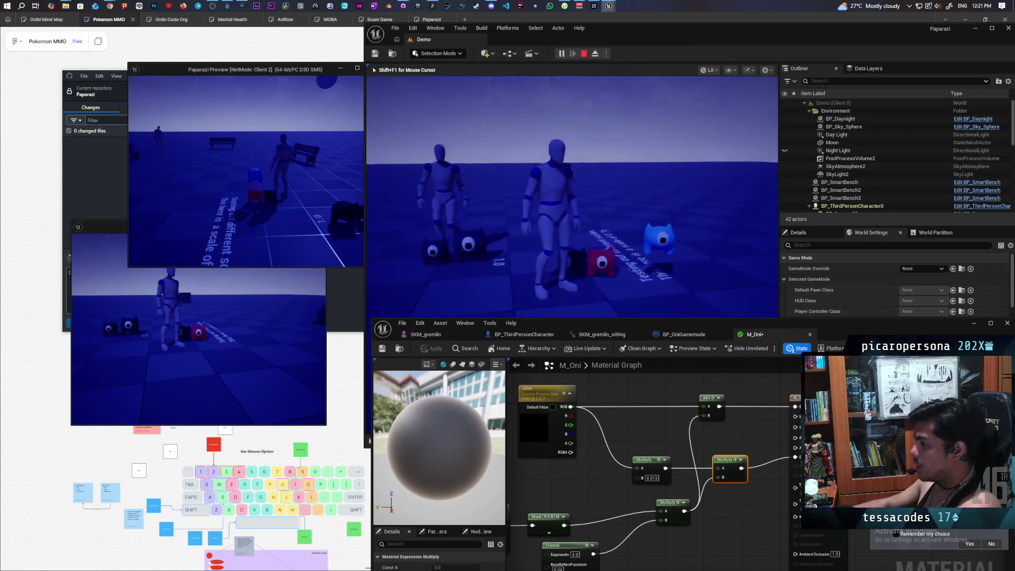
- Switch to the Client 2 window, stop Play In Editor, and relaunch the two-client session
key(alt+Tab)
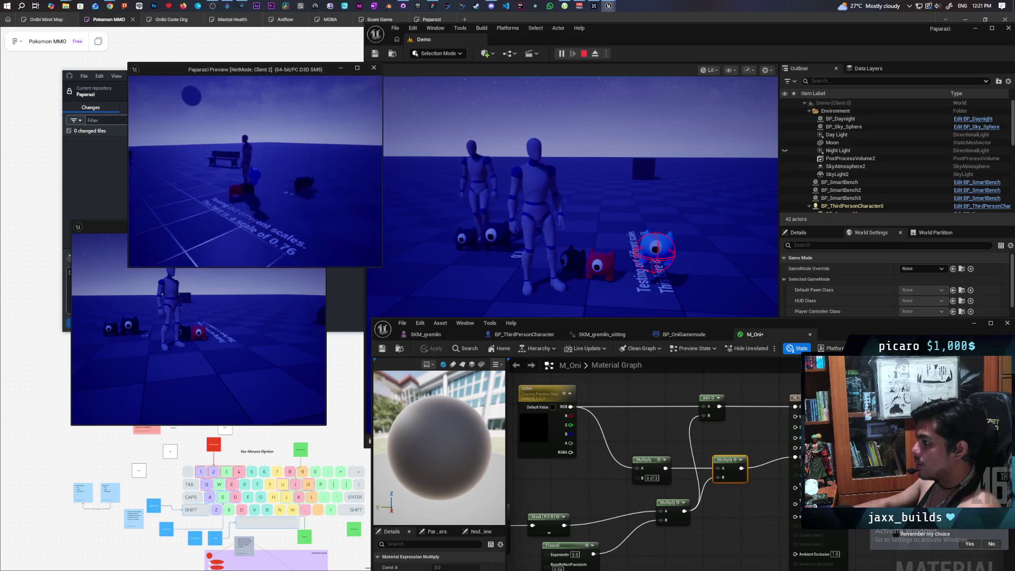
key(Escape)
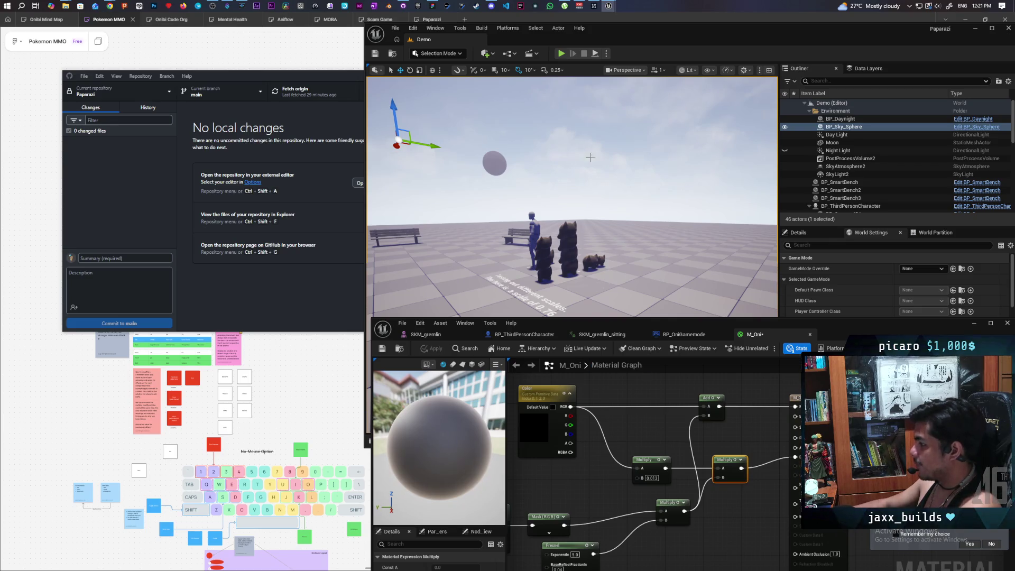
click(562, 53)
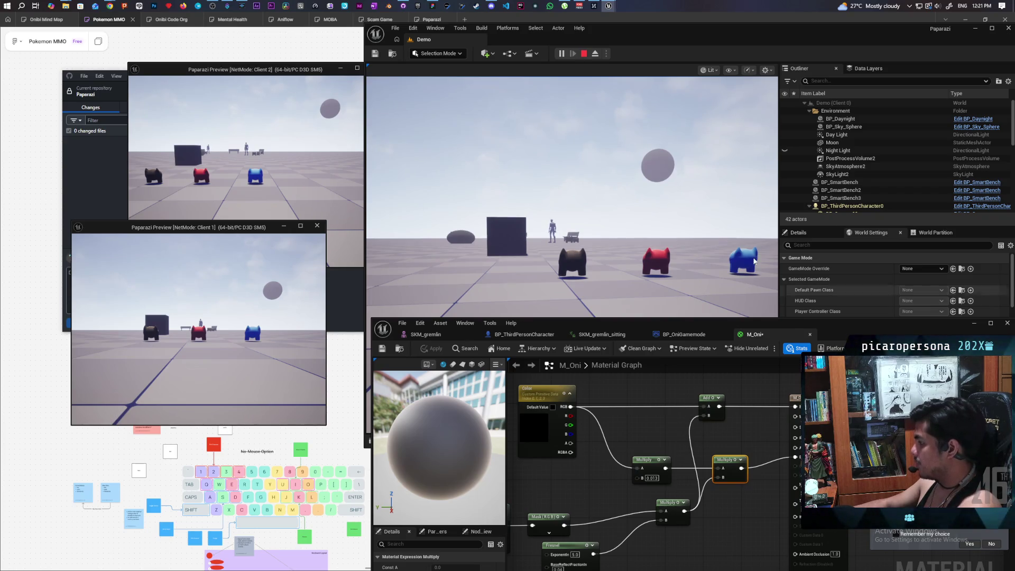
- Connect the left Multiply output to Emissive Color and apply M_Oni
mouse_move(686, 436)
mouse_down()
mouse_move(594, 442)
mouse_move(723, 436)
mouse_up()
drag(656, 438, 661, 472)
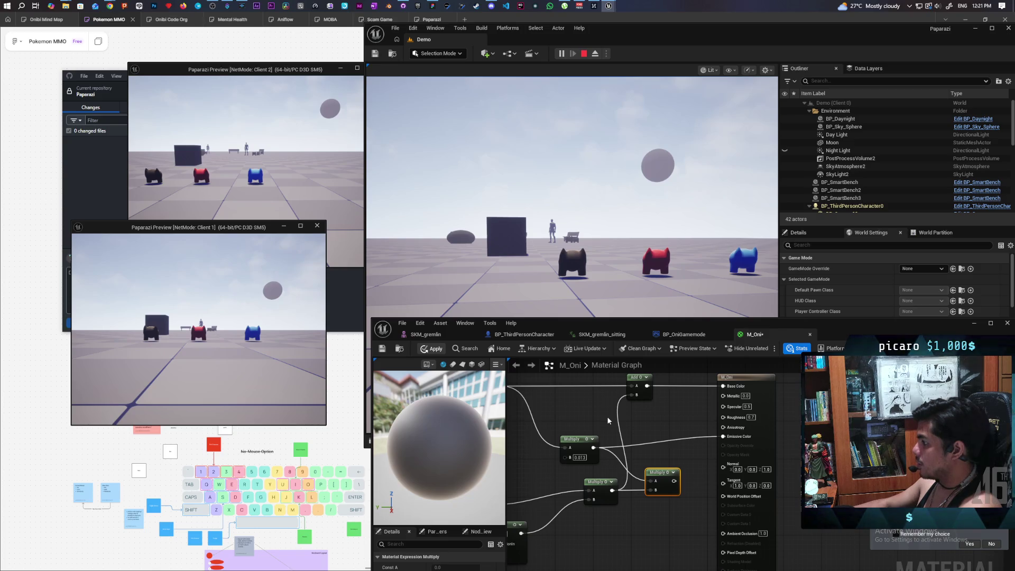
key(ctrl+s)
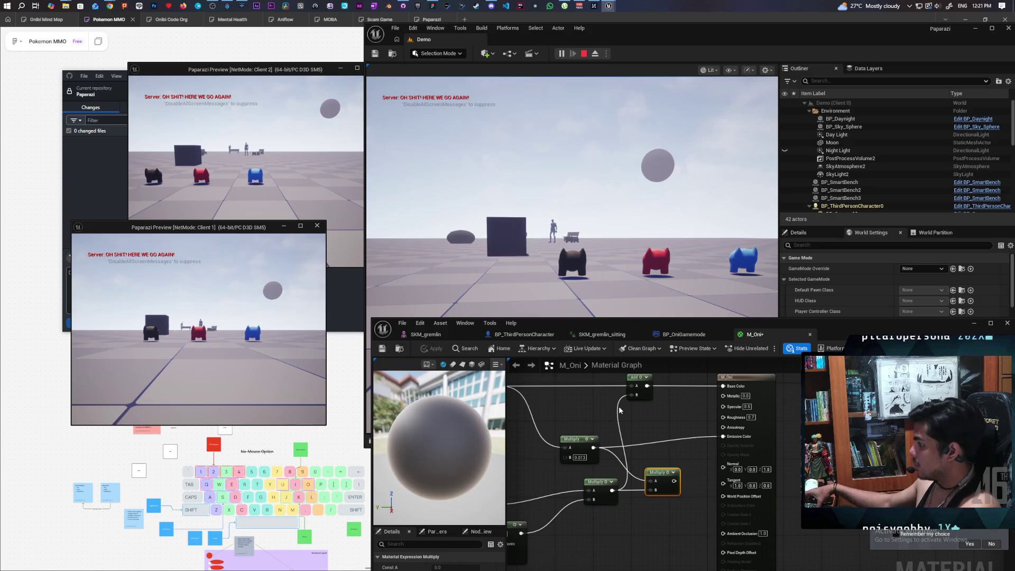
- Walk the character toward and away from the red, black and blue Oni to inspect them
click(657, 274)
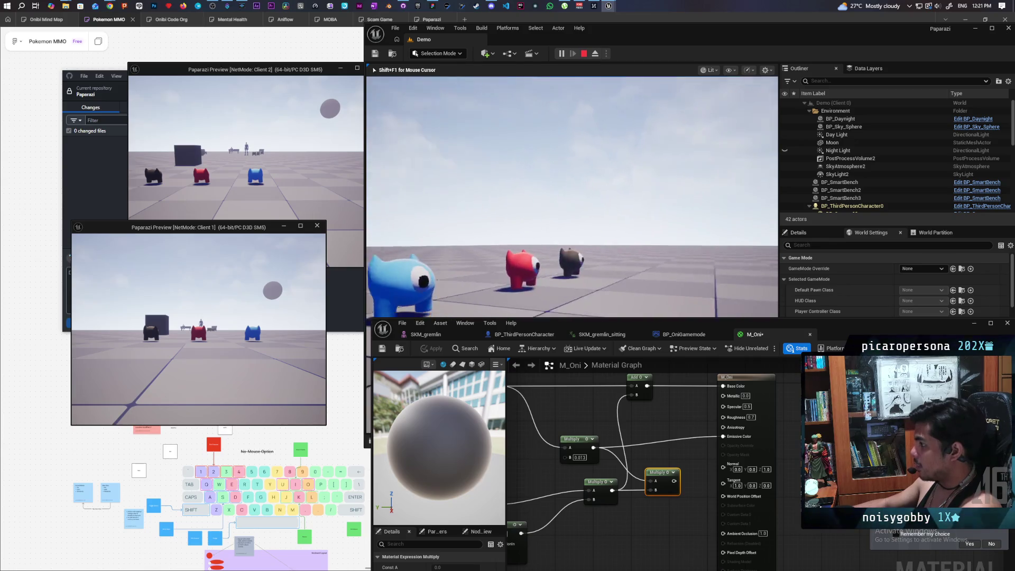
key(w)
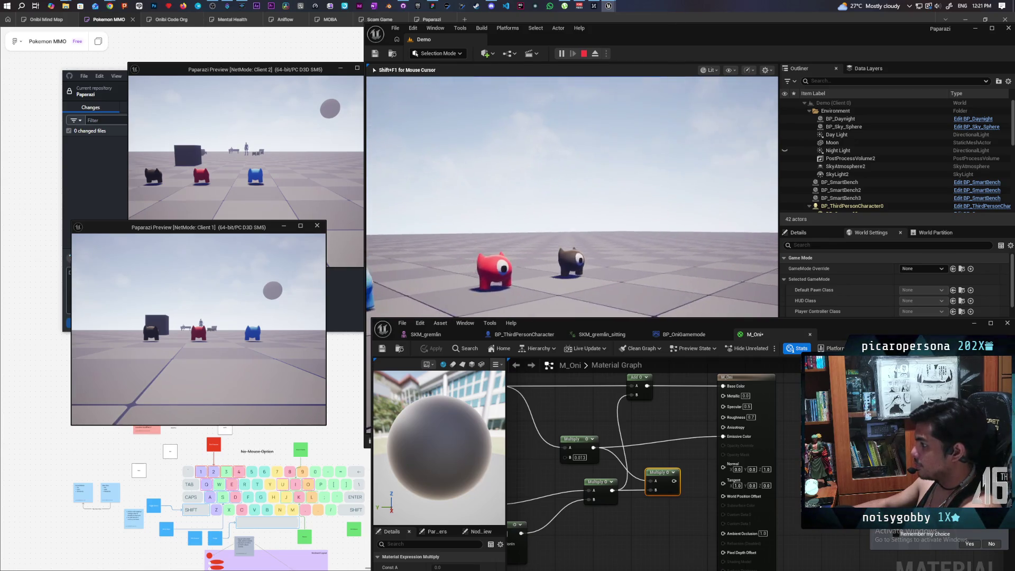
key(w)
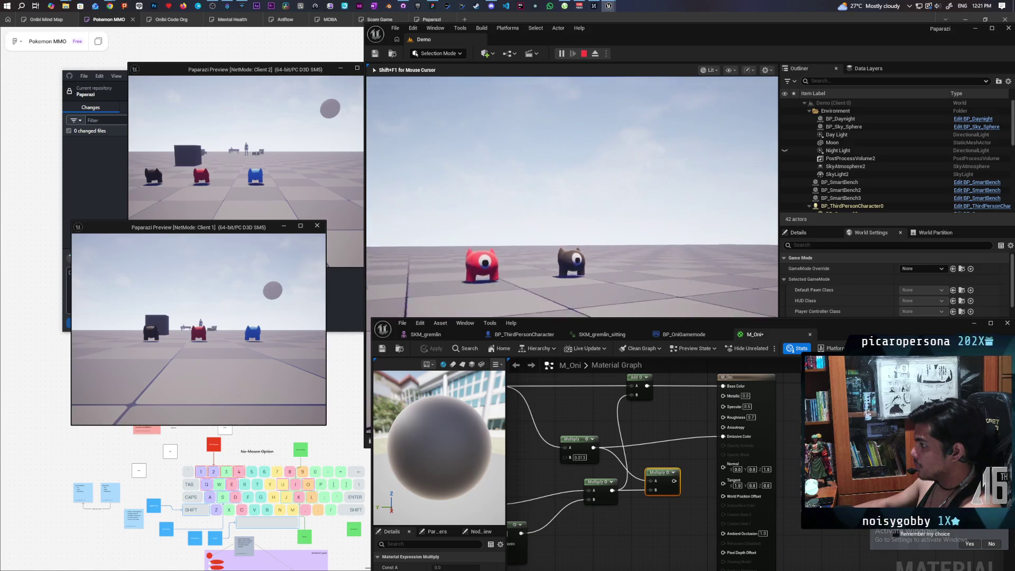
key(s)
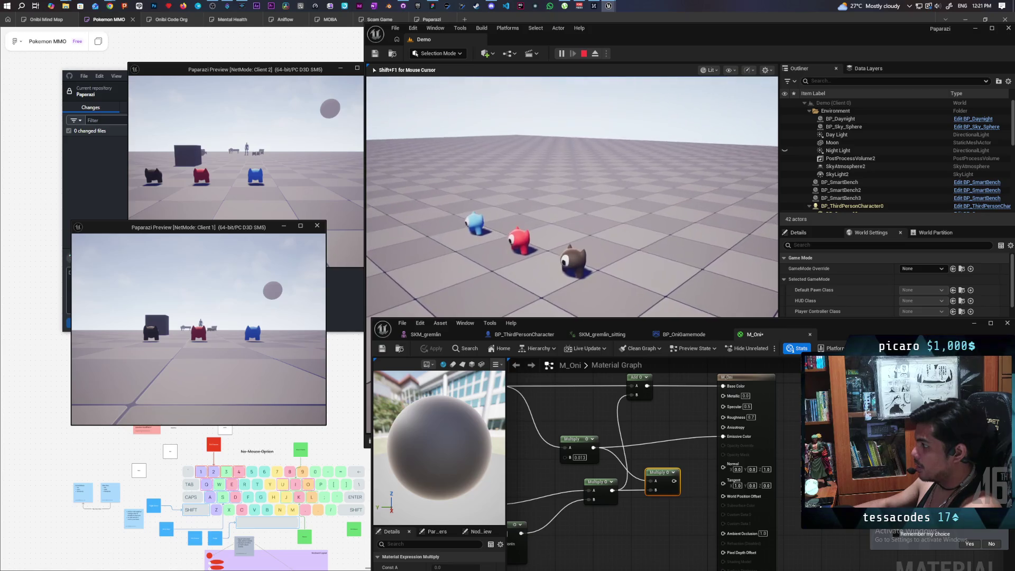
key(w)
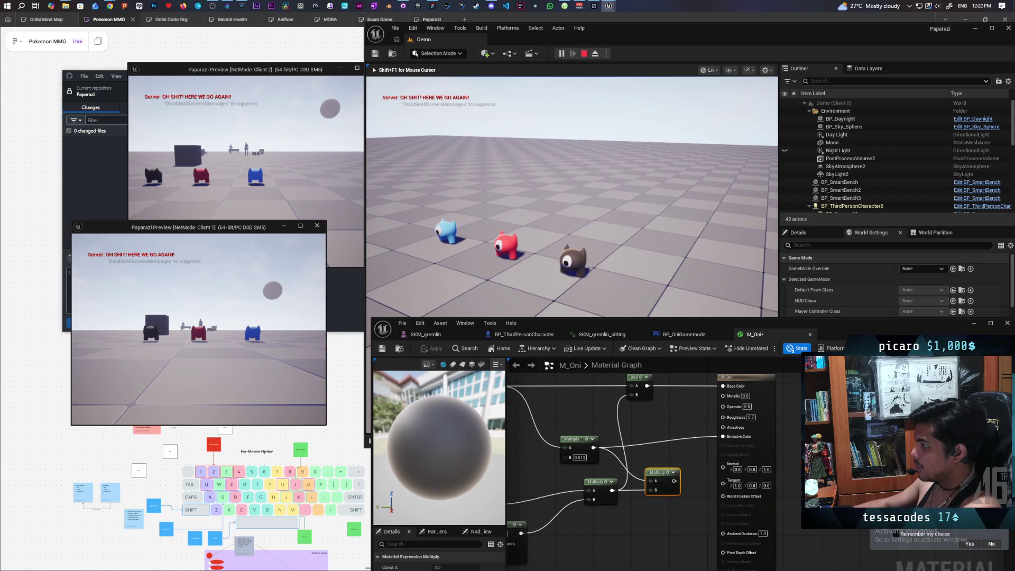
key(w)
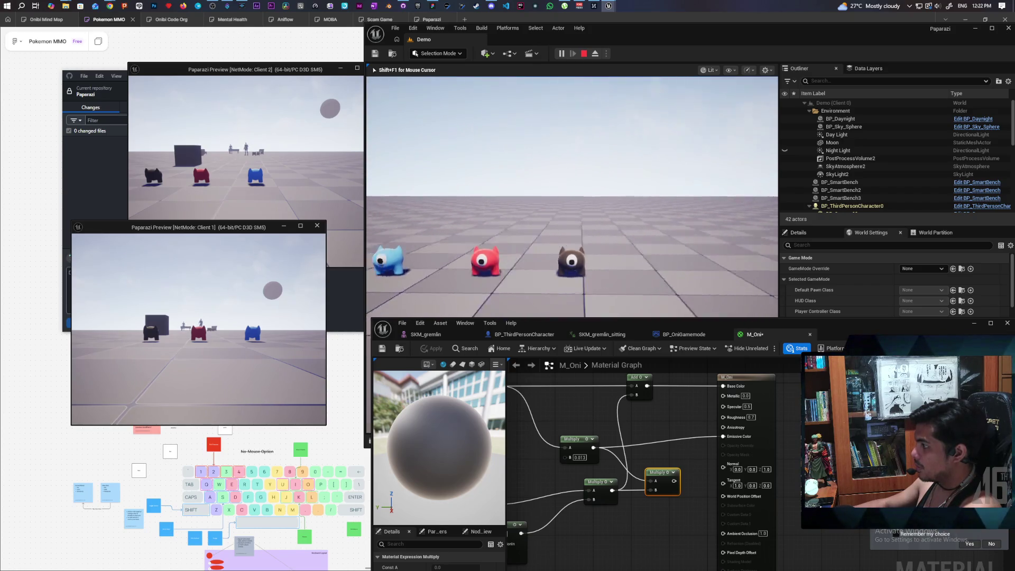
key(s)
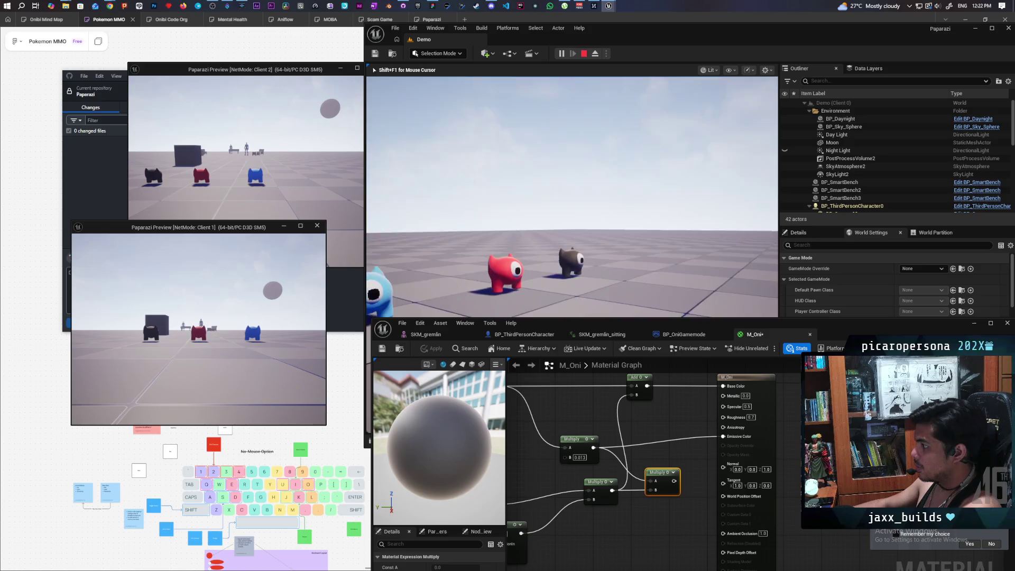
key(w)
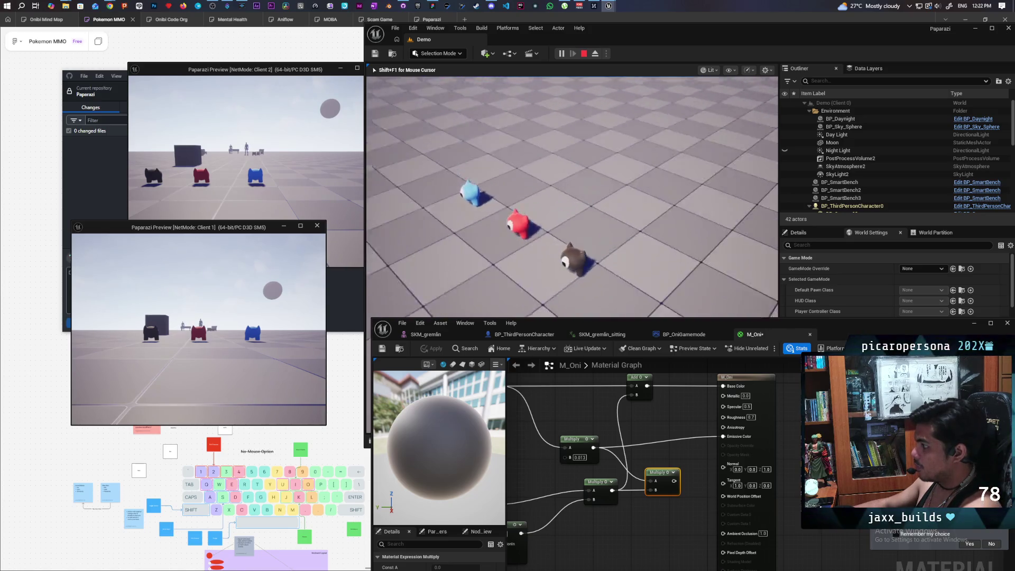
key(s)
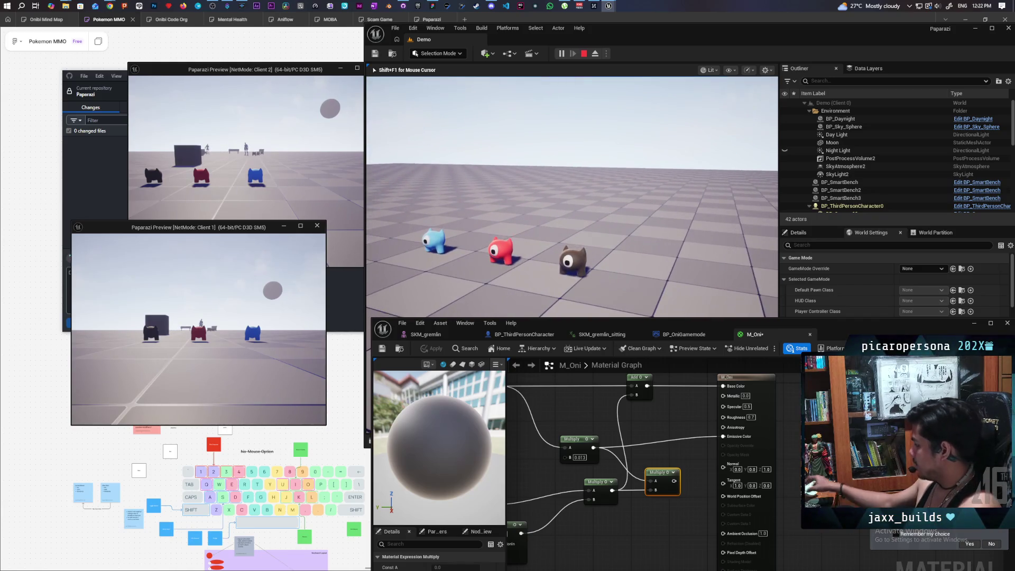
key(e)
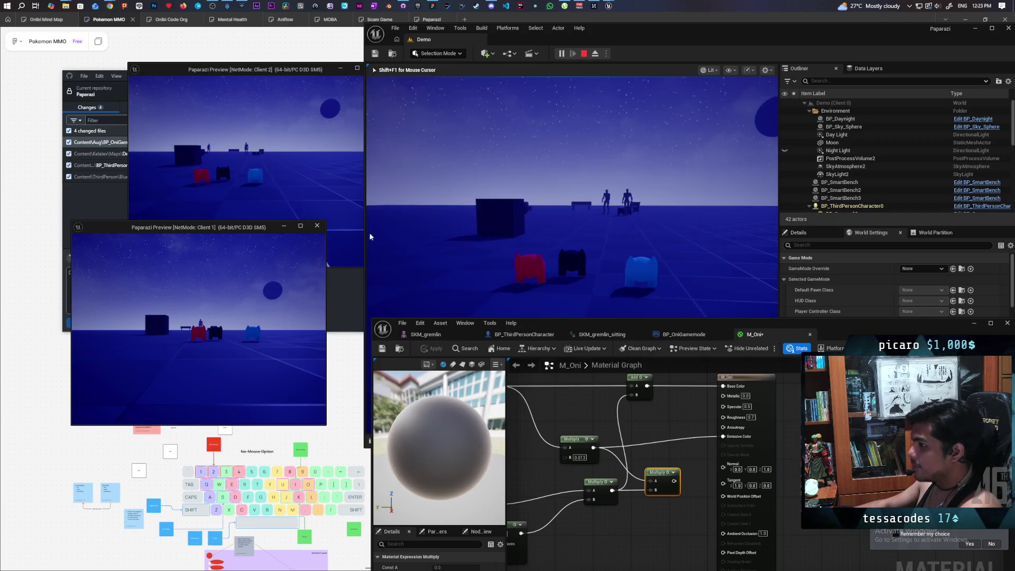
- Cycle through the Client 2 and Client 1 windows, then control the character in the main game view
key(alt+Tab)
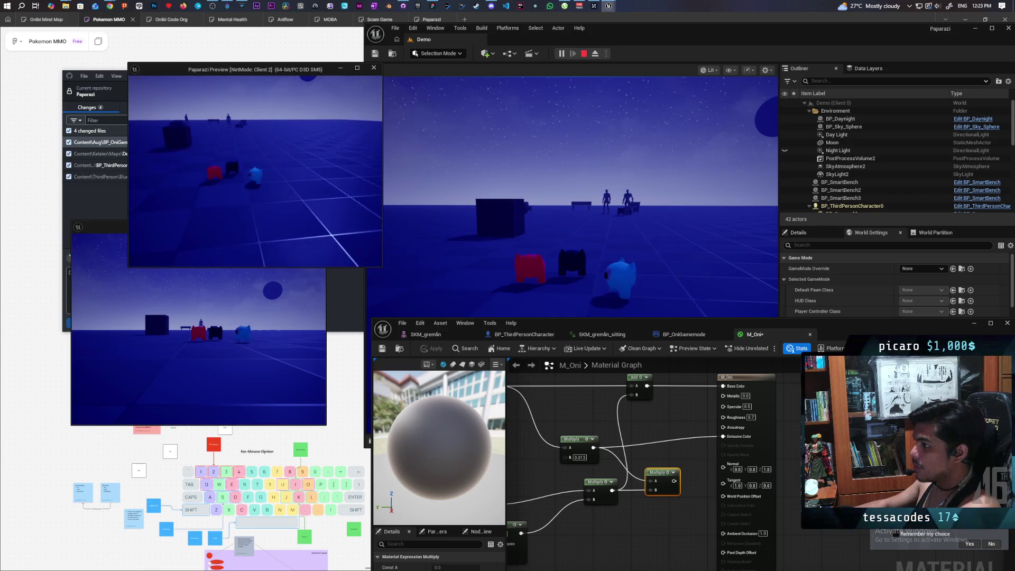
key(alt+Tab)
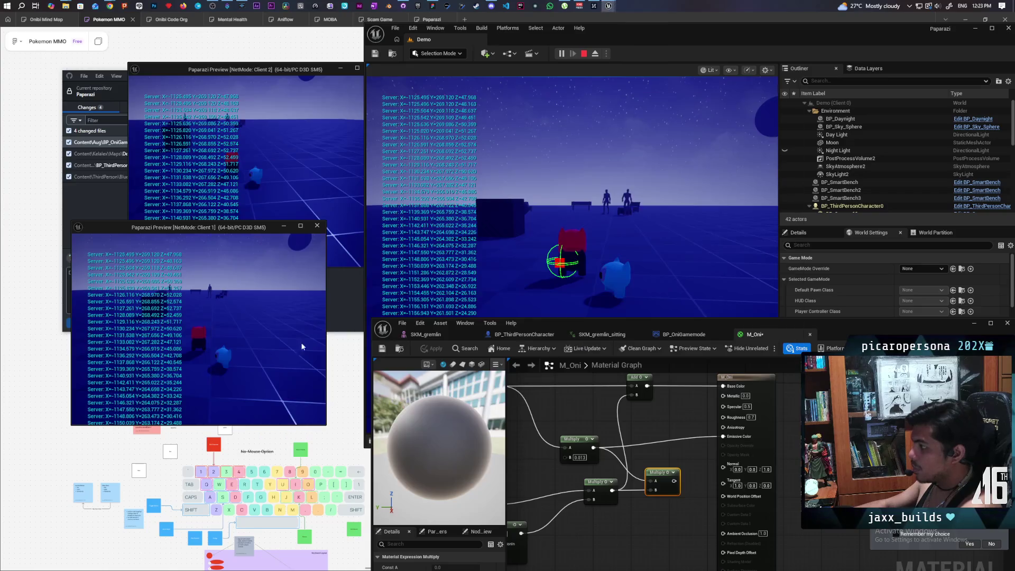
click(625, 243)
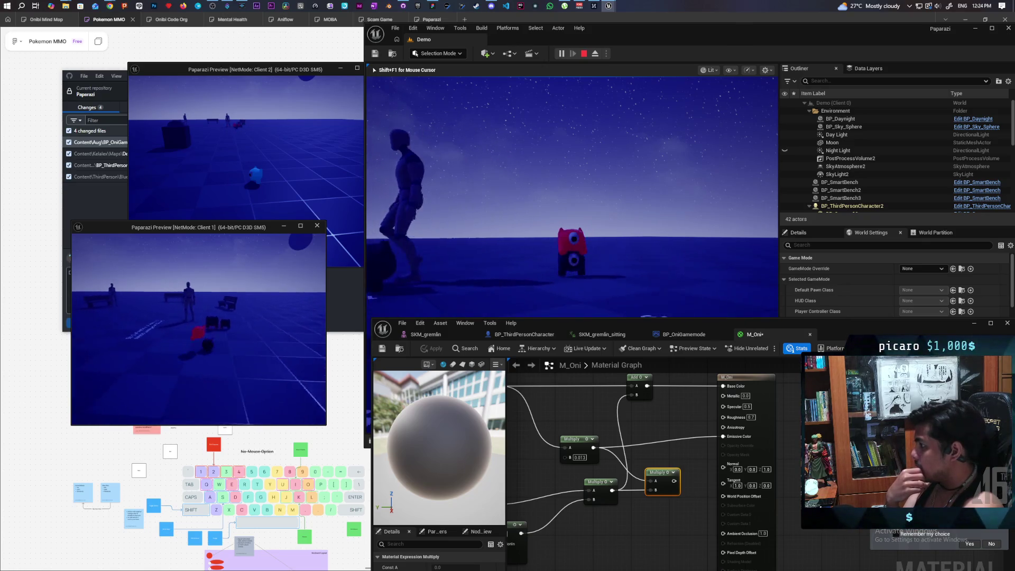
- Stop the multiplayer Play In Editor session and return to the level editor
key(Escape)
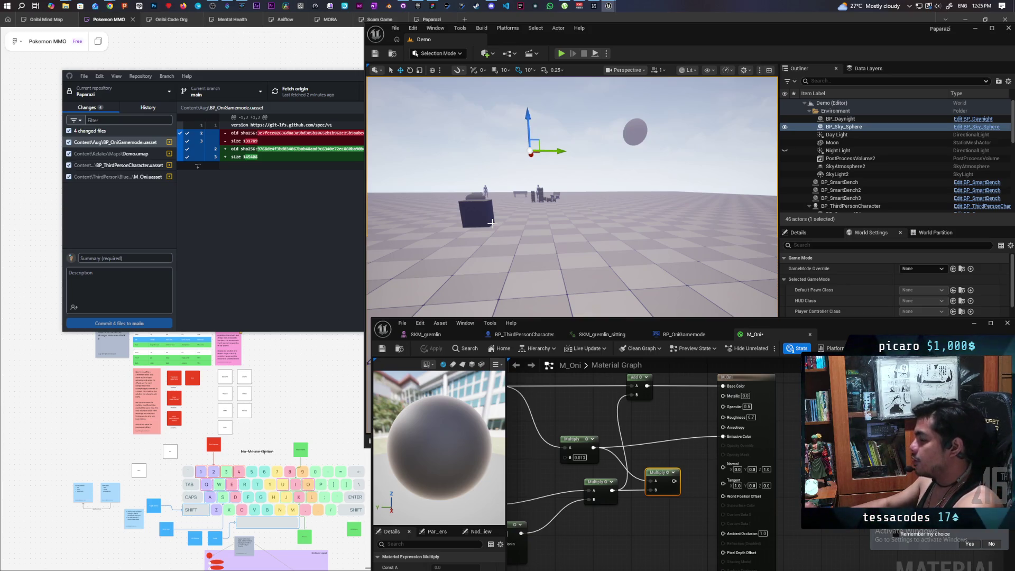
- Launch the Onibi project from the Epic Games Launcher's Library, My Projects list
click(423, 5)
scroll(528, 327, down, 5)
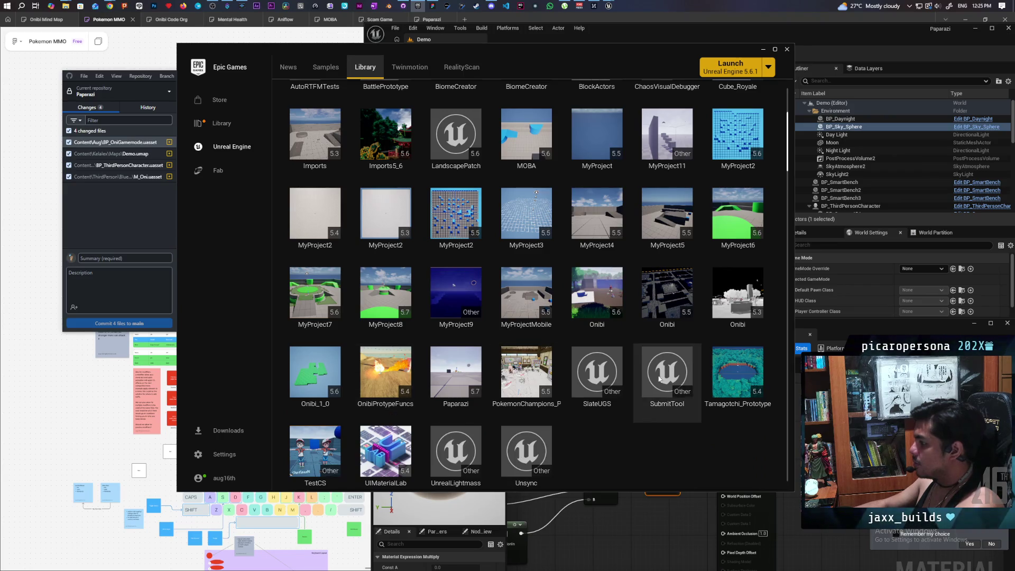
double_click(608, 322)
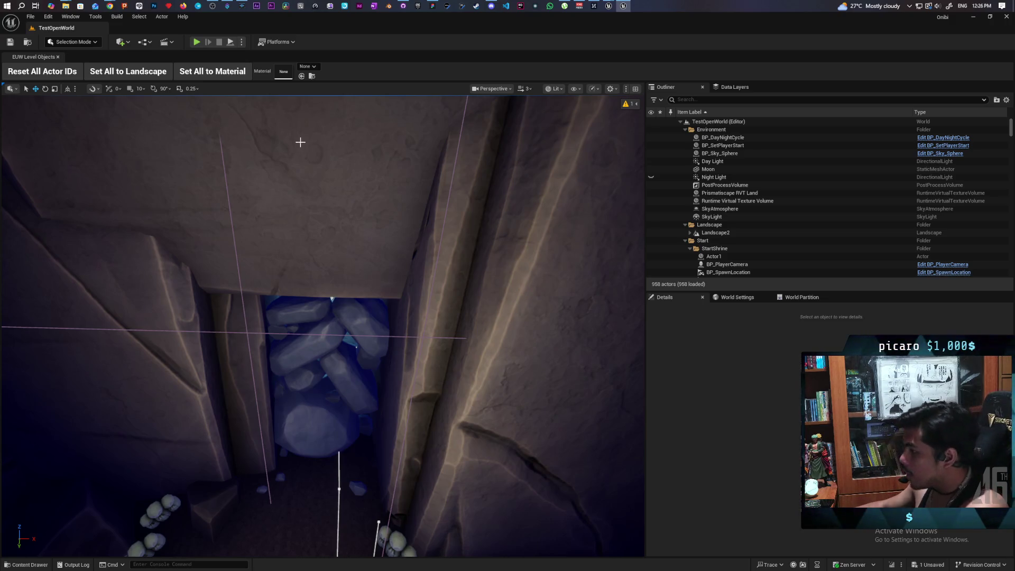
- Open the TestLevel map from the Levels folder, saving the pending PCG_Flowers changes first
scroll(301, 143, down, 10)
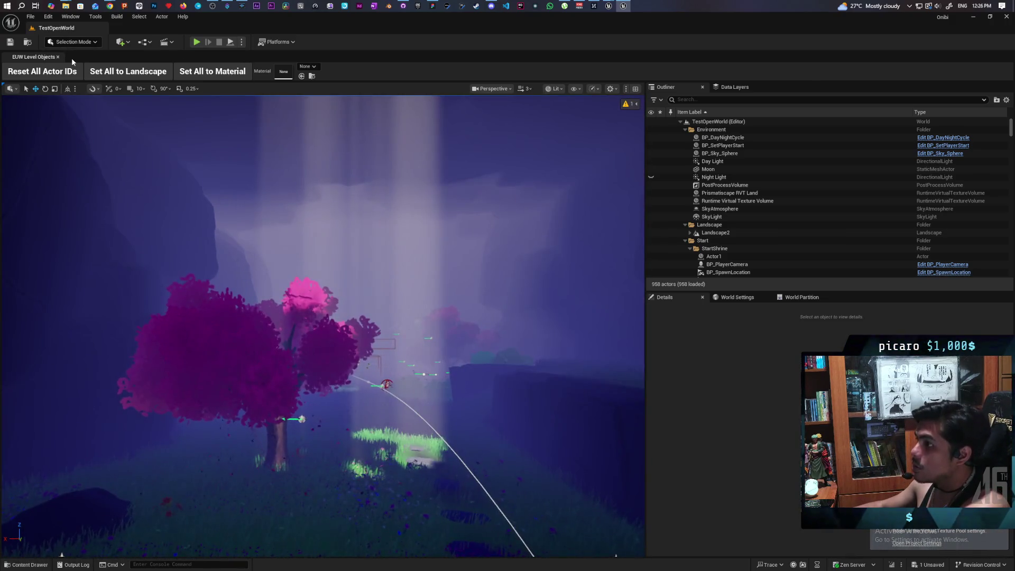
key(ctrl+space)
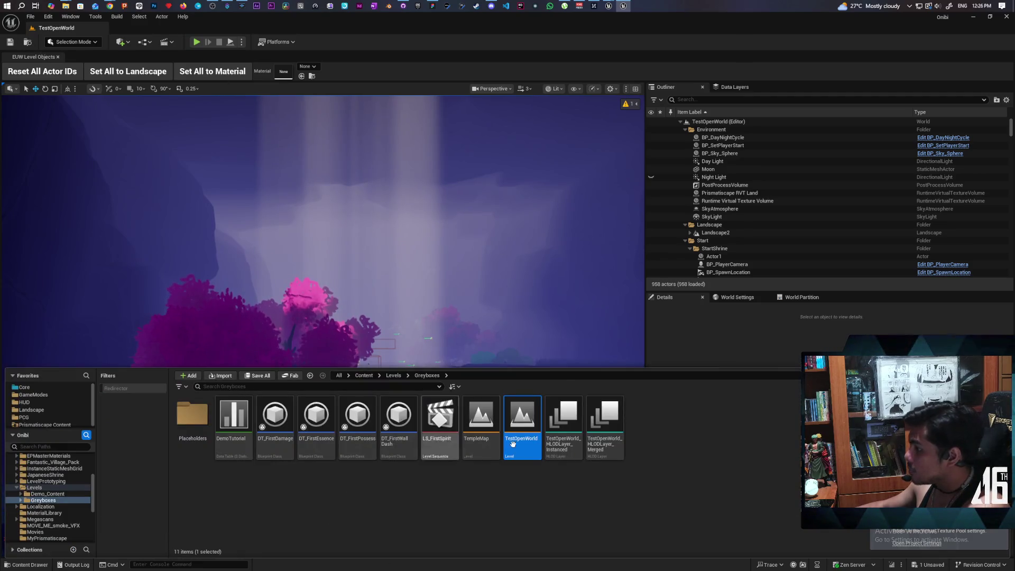
mouse_move(531, 438)
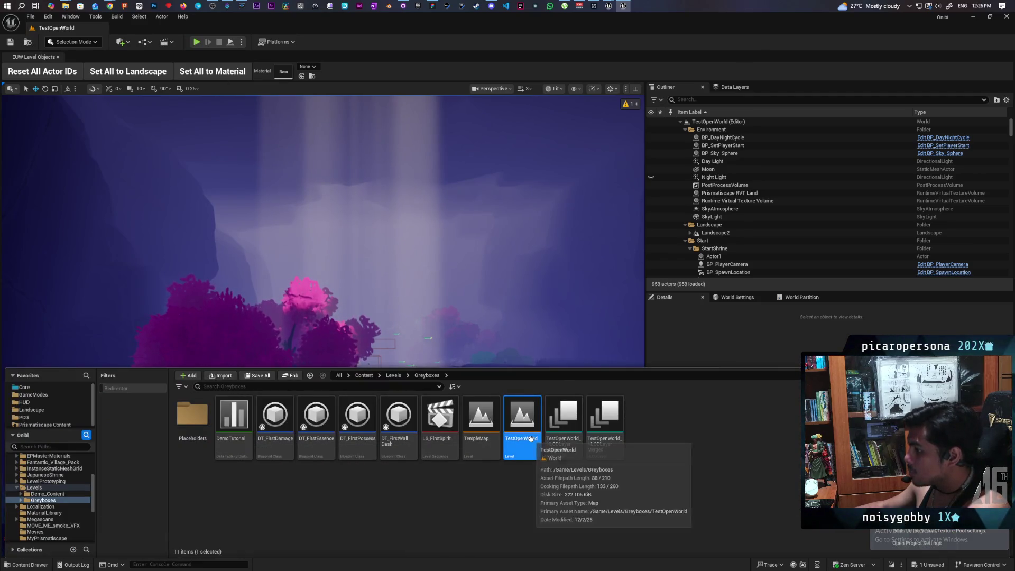
click(394, 376)
double_click(645, 423)
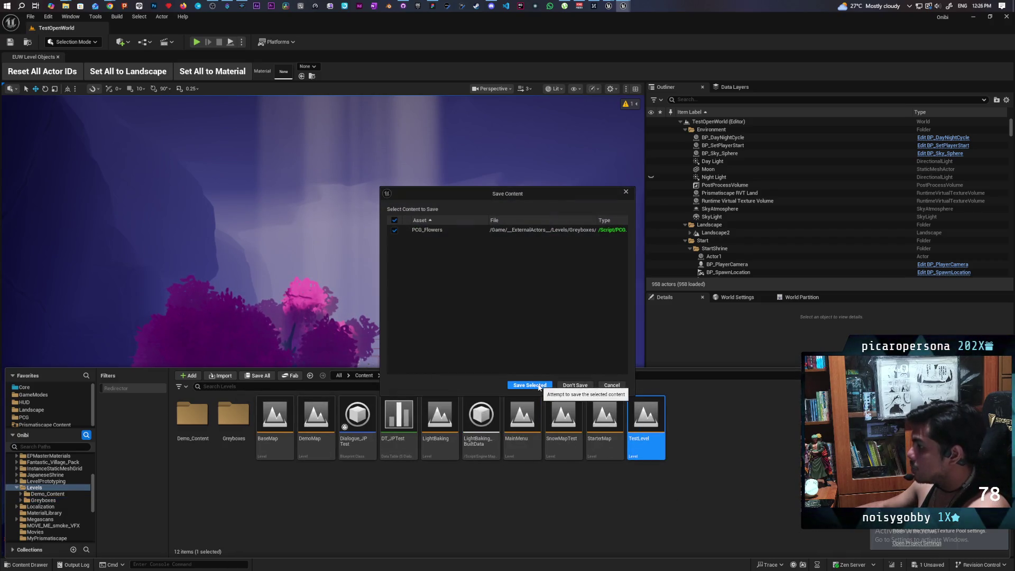
click(529, 385)
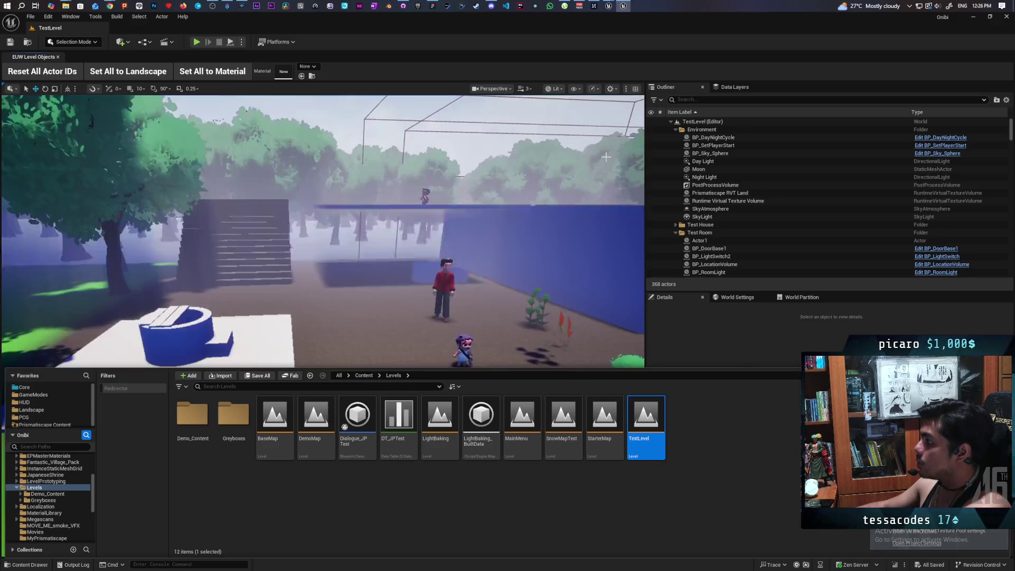
mouse_move(606, 157)
mouse_down()
mouse_move(348, 318)
mouse_move(439, 413)
mouse_up()
- Select BP_DayNightCycle in the Outliner and run Update Sky to refresh the lighting
scroll(439, 412, down, 5)
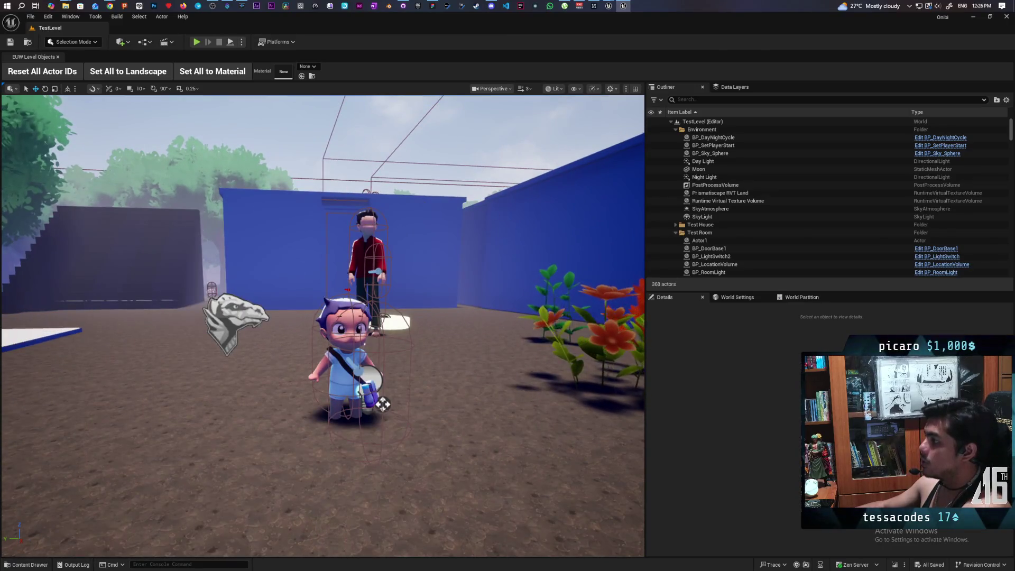
click(584, 186)
click(713, 145)
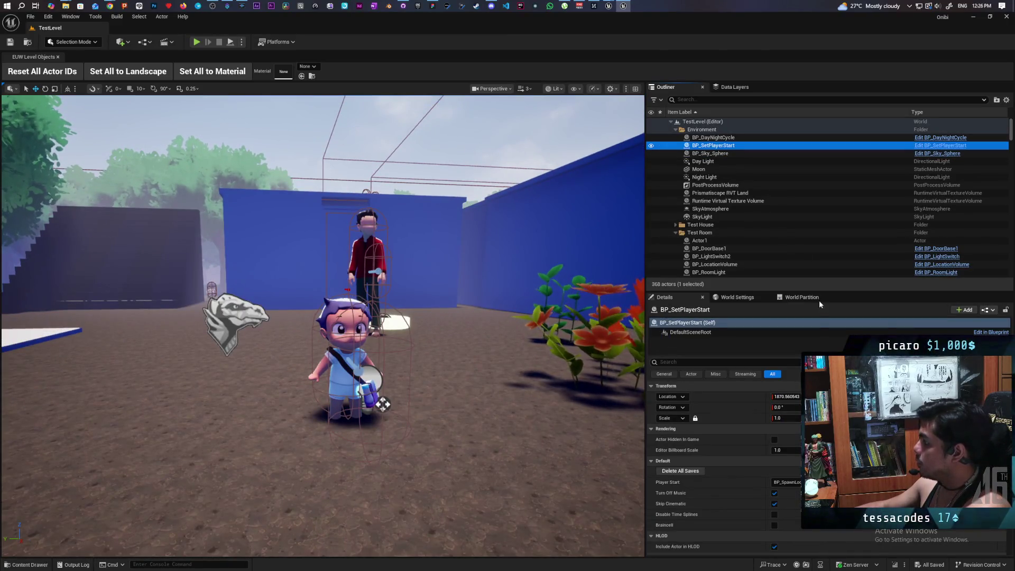
click(727, 137)
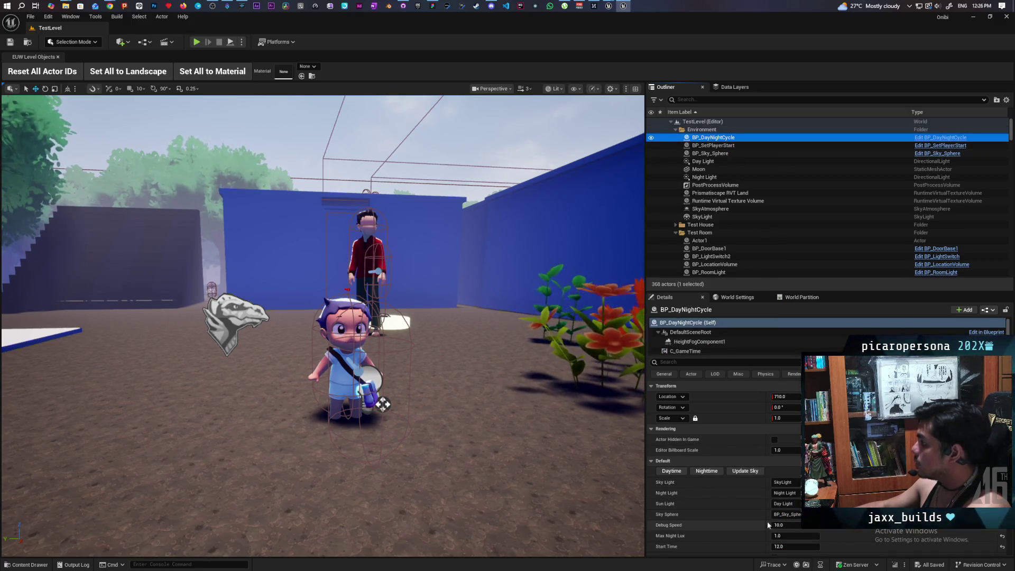
click(748, 471)
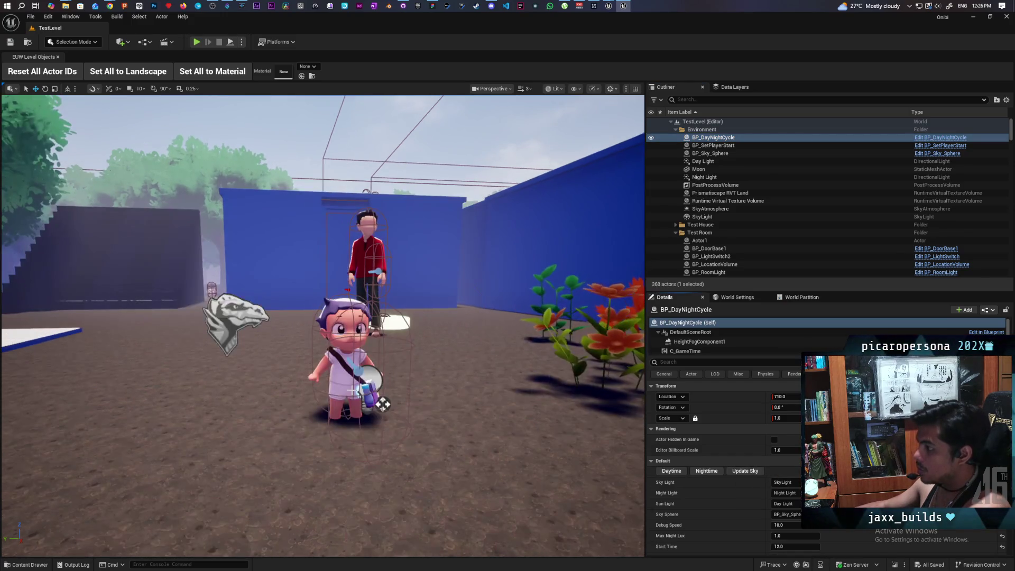
- Select the boy character in the viewport to show its mesh and material details
scroll(382, 405, up, 3)
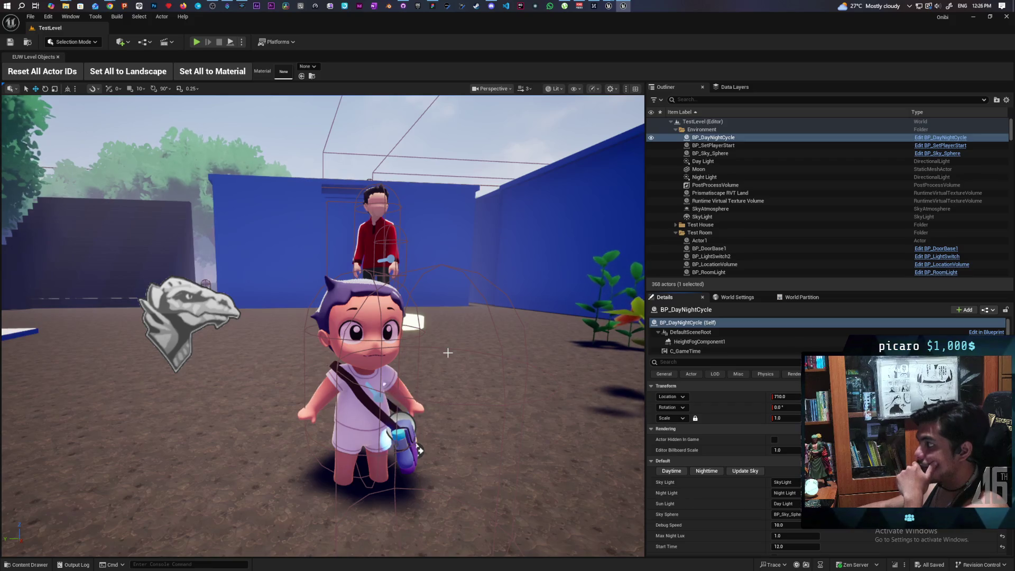
click(401, 343)
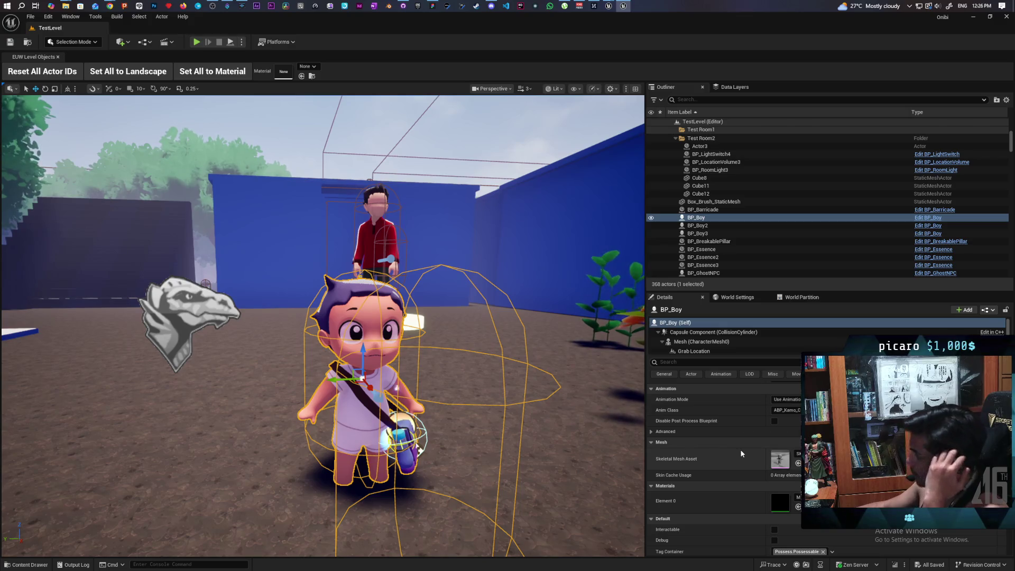
scroll(735, 453, down, 2)
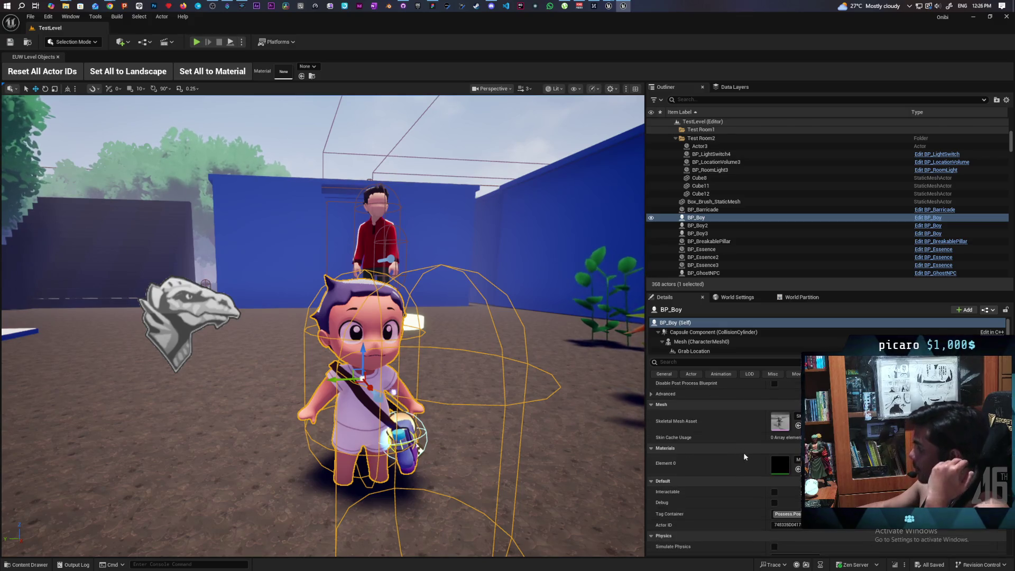
- Open the boy's MI_KamoBody instance, check its Kamo_Body_BC texture, then open the MM_Human parent
double_click(779, 465)
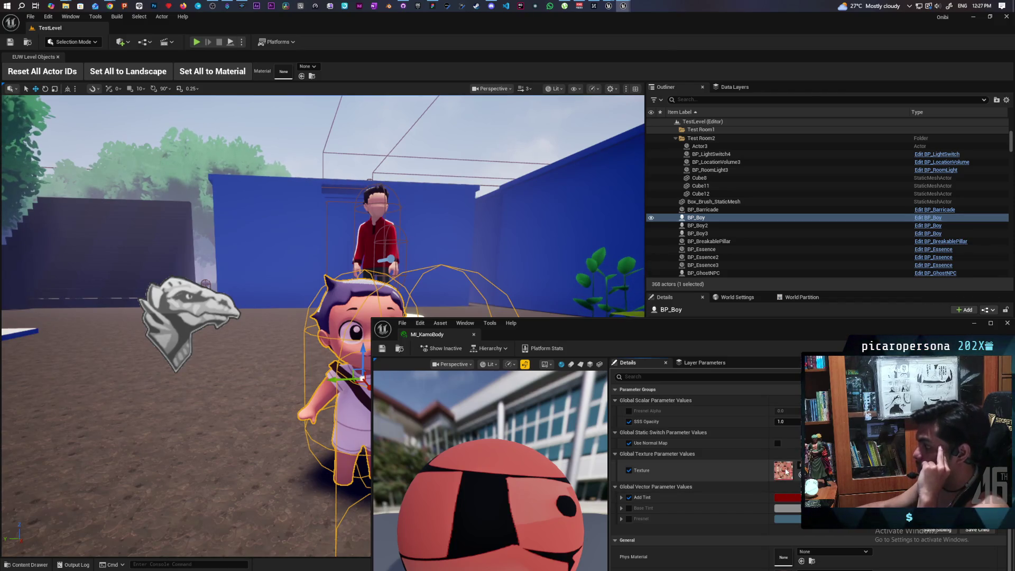
double_click(784, 468)
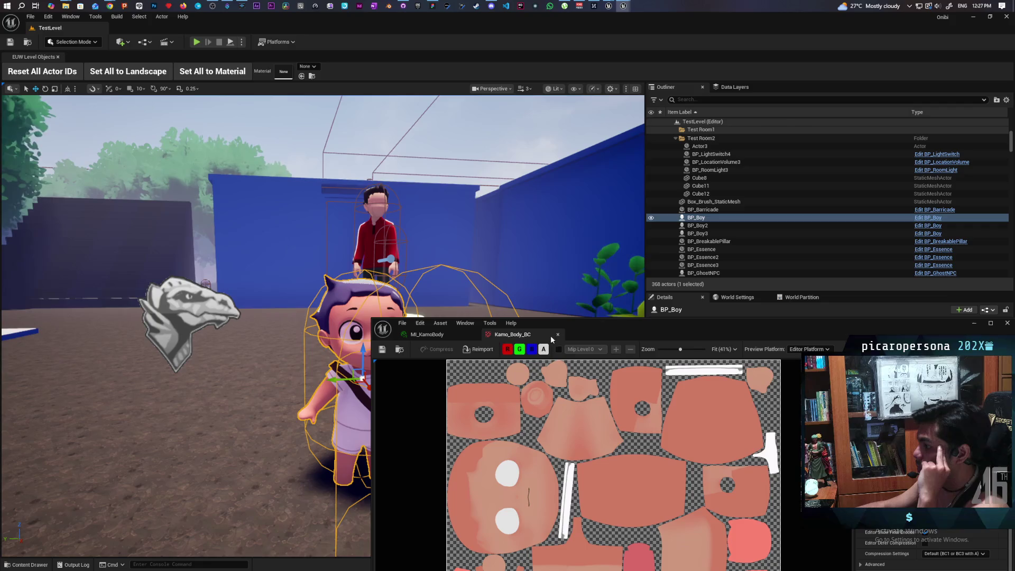
click(445, 334)
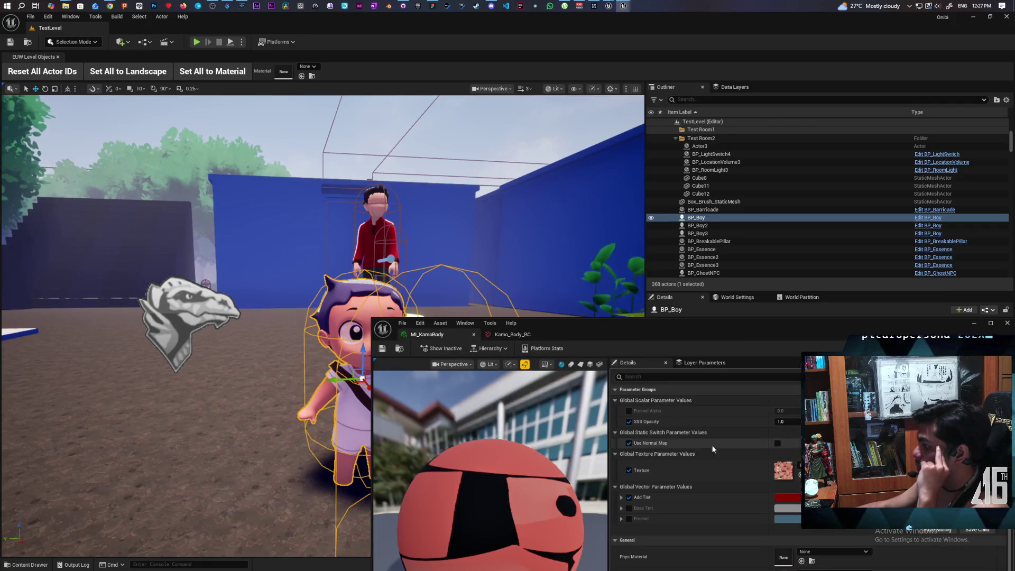
scroll(717, 459, down, 5)
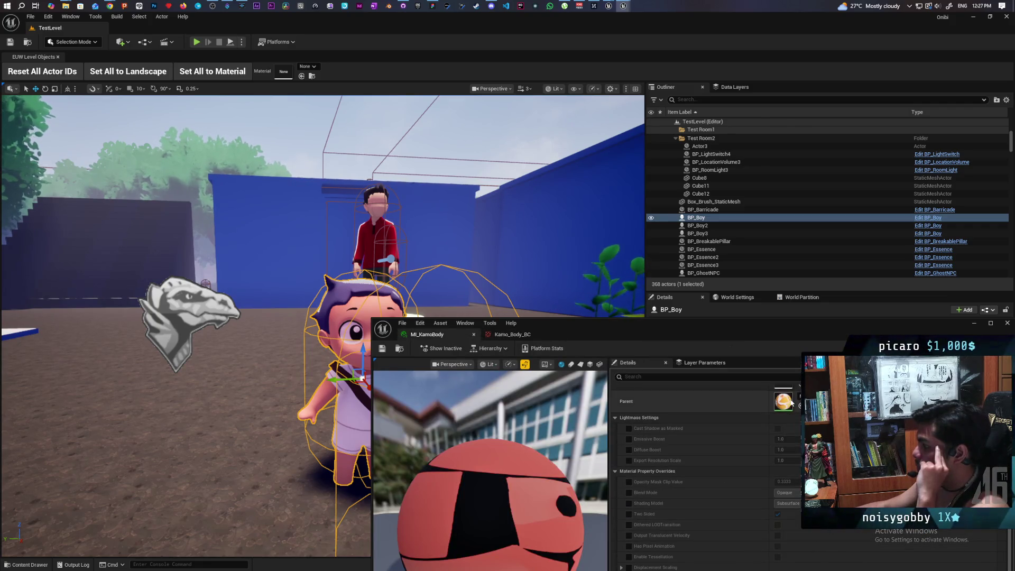
double_click(786, 403)
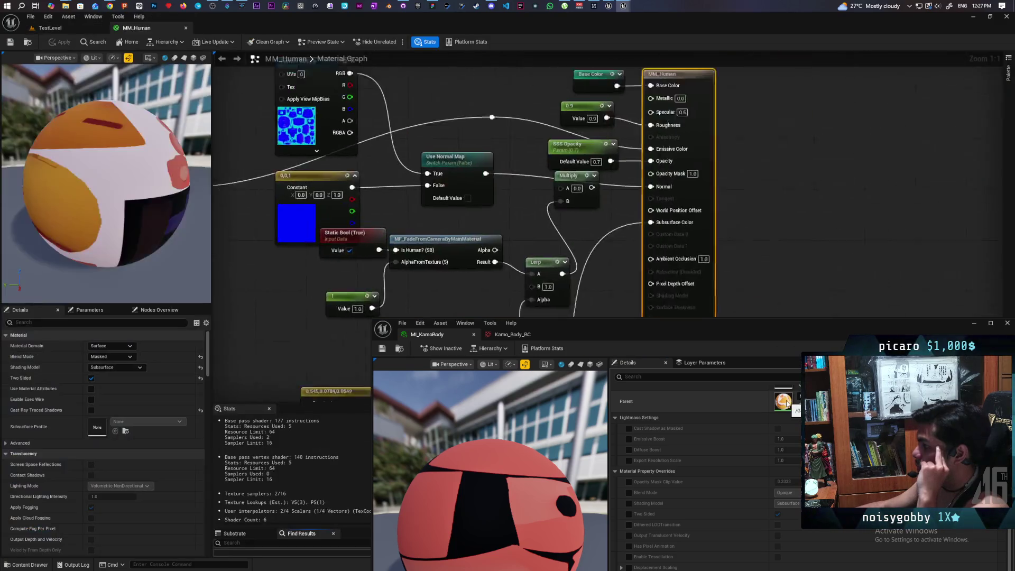
- Move MI_KamoBody aside and frame the 0.04 and 0.001 Fresnel nodes and their Subtract
drag(702, 327, 703, 560)
mouse_move(510, 377)
mouse_down()
mouse_move(613, 369)
mouse_move(667, 347)
mouse_move(665, 370)
mouse_move(708, 296)
mouse_move(761, 284)
mouse_up()
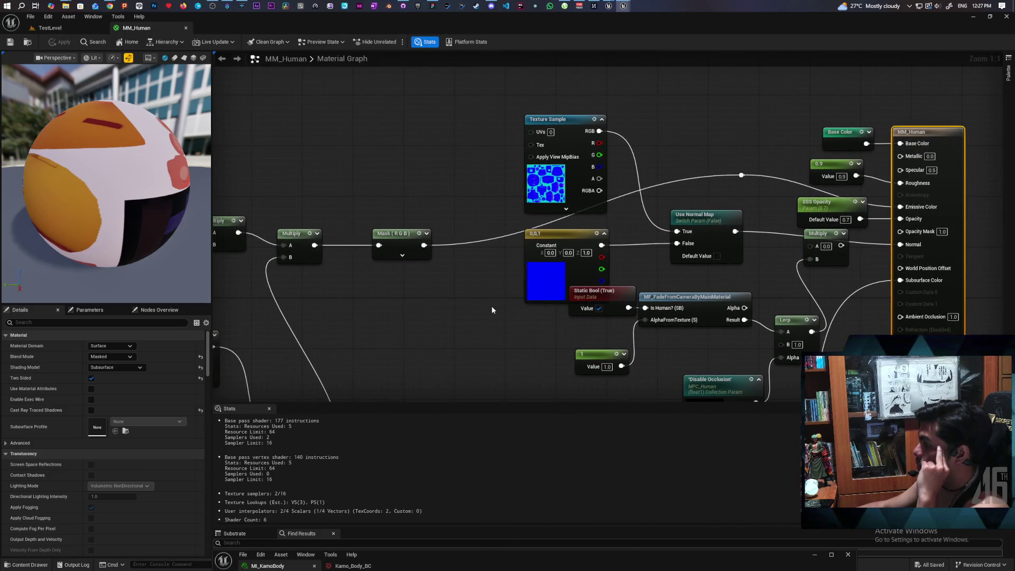
drag(495, 308, 824, 195)
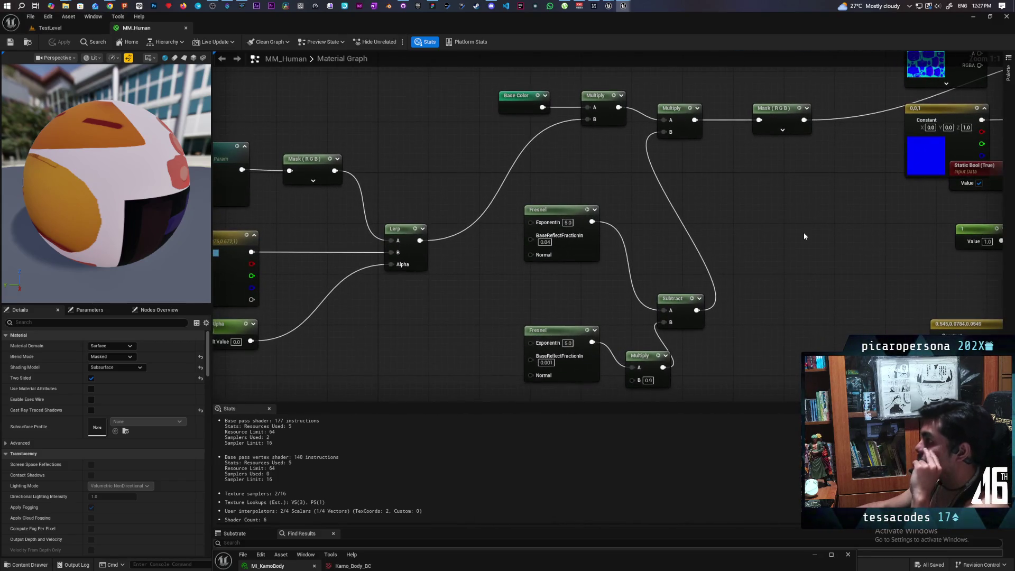
drag(702, 247, 677, 223)
drag(524, 271, 617, 370)
drag(599, 239, 597, 313)
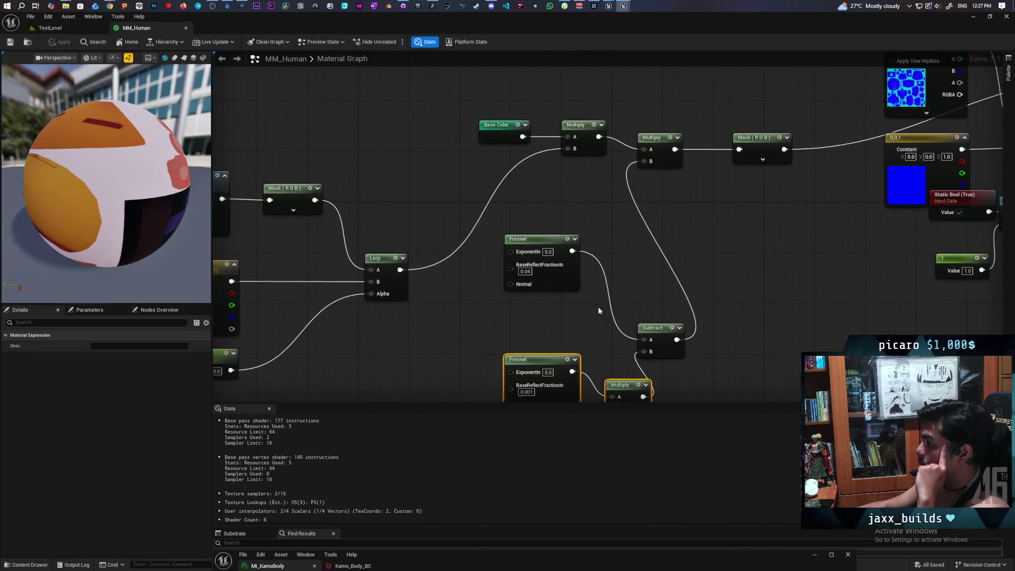
mouse_move(547, 217)
mouse_down()
mouse_move(695, 340)
mouse_move(705, 360)
mouse_move(693, 309)
mouse_up()
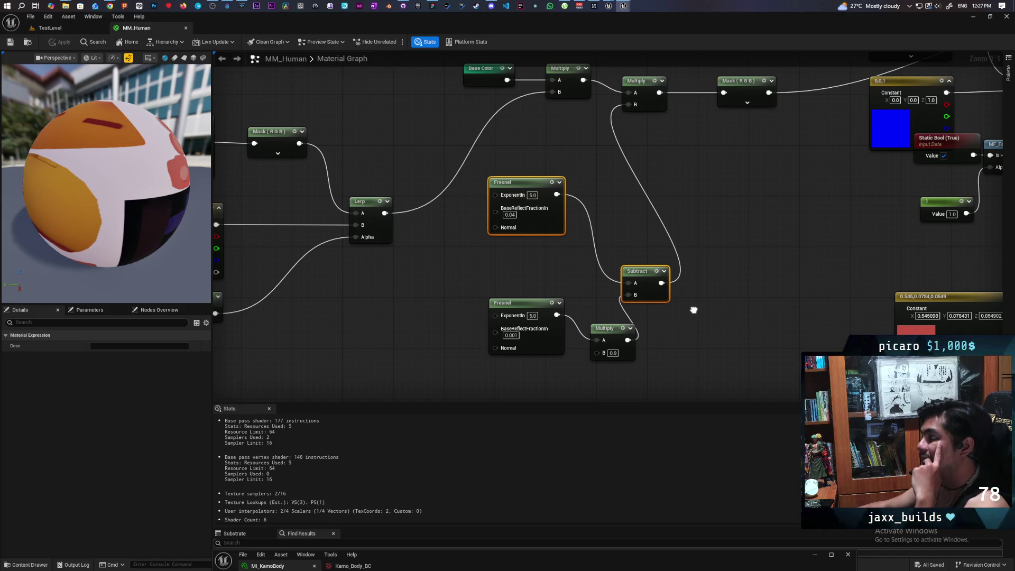
drag(544, 156, 587, 264)
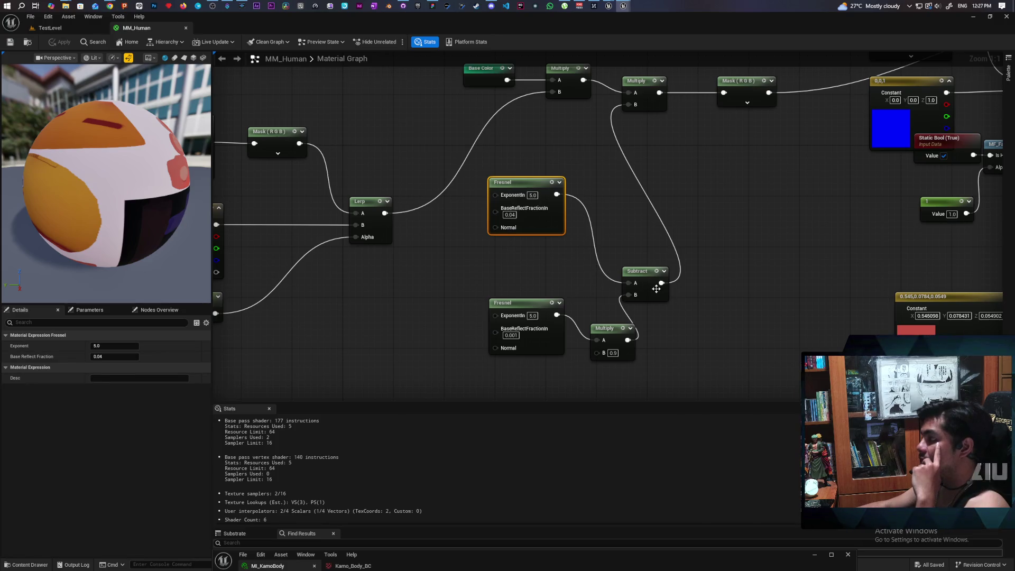
mouse_move(485, 294)
mouse_down()
mouse_move(587, 383)
mouse_move(613, 334)
mouse_up()
click(613, 335)
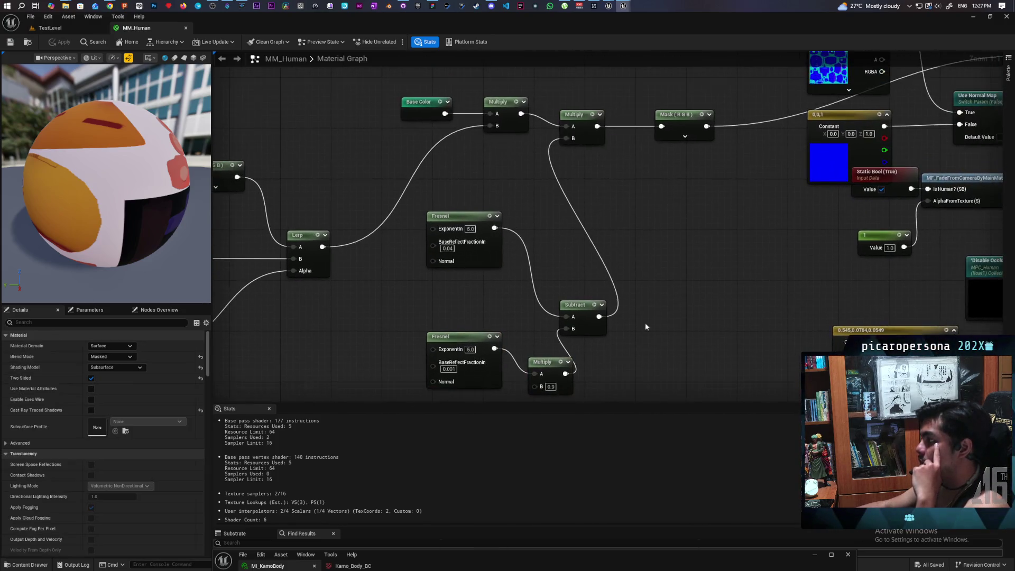
- Preview the upper Fresnel, lower Fresnel and their Subtract result on the sphere
click(489, 216)
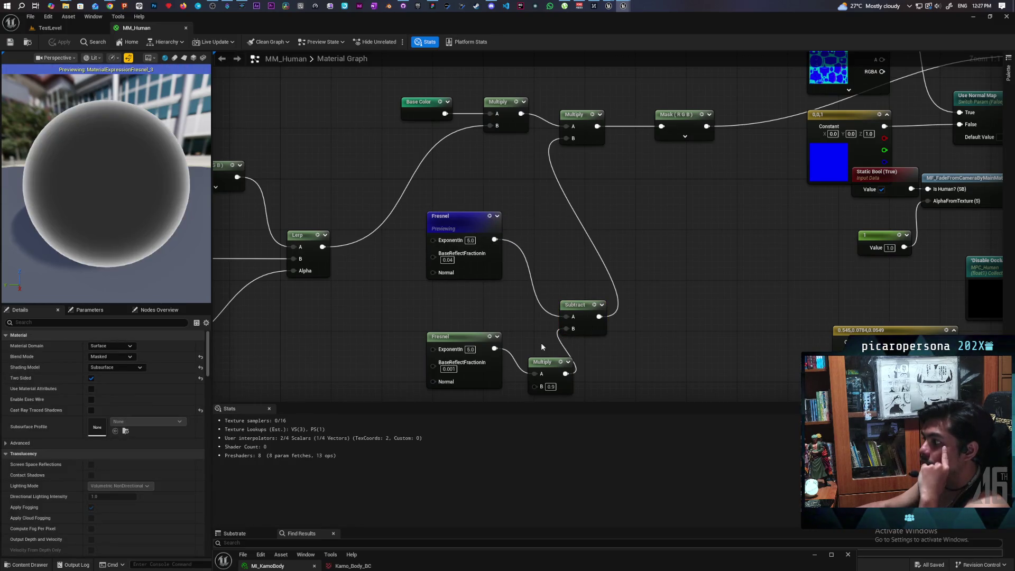
click(490, 341)
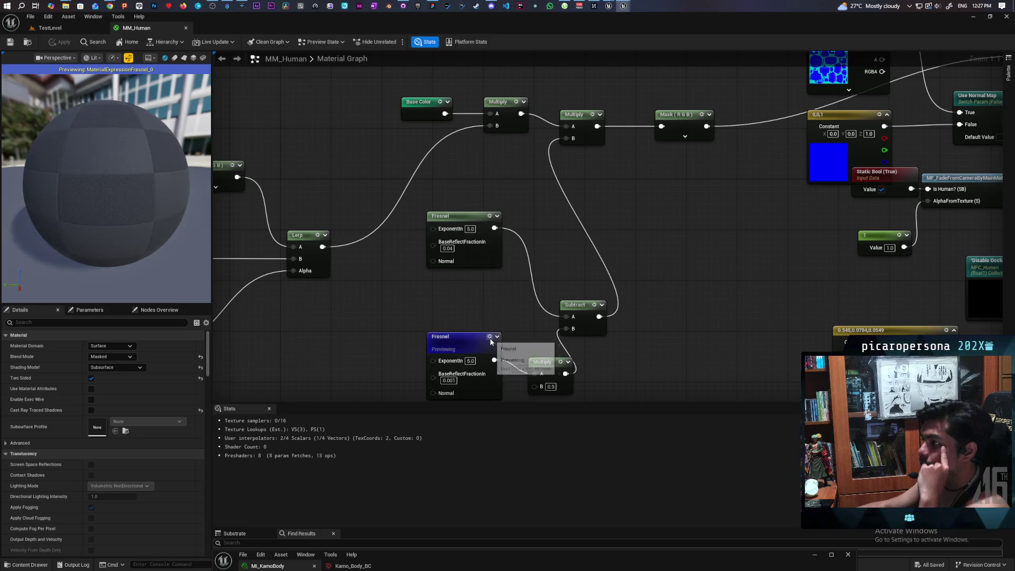
click(594, 305)
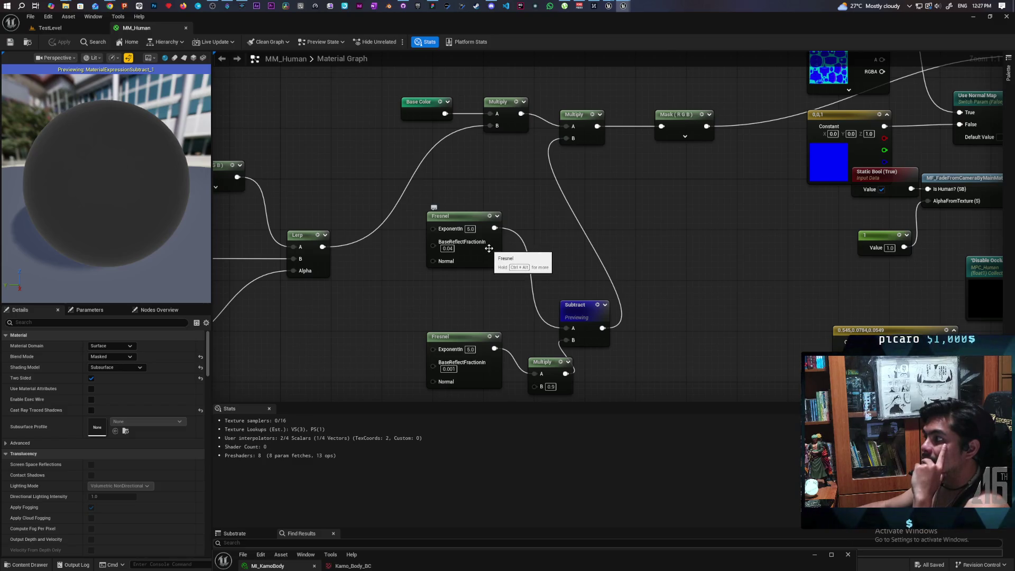
- Preview the Base Color and both downstream Multiply outputs, turning the sphere mostly black
drag(505, 195, 730, 196)
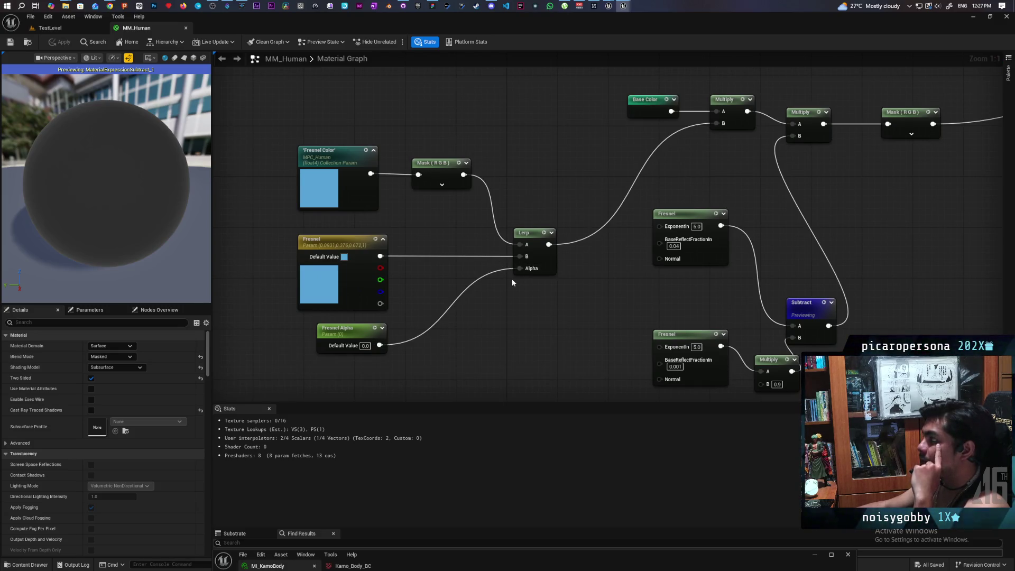
click(649, 108)
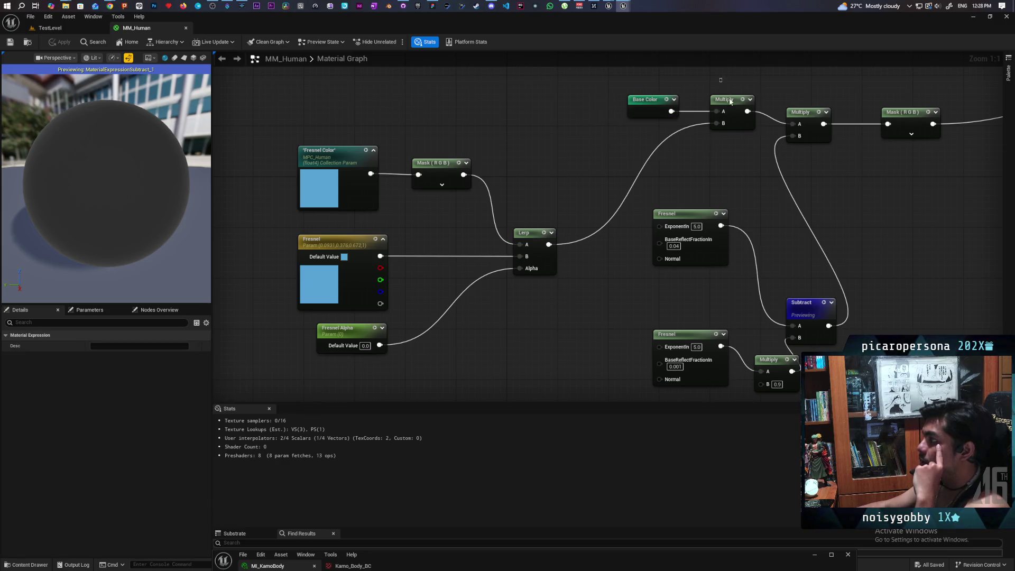
click(723, 101)
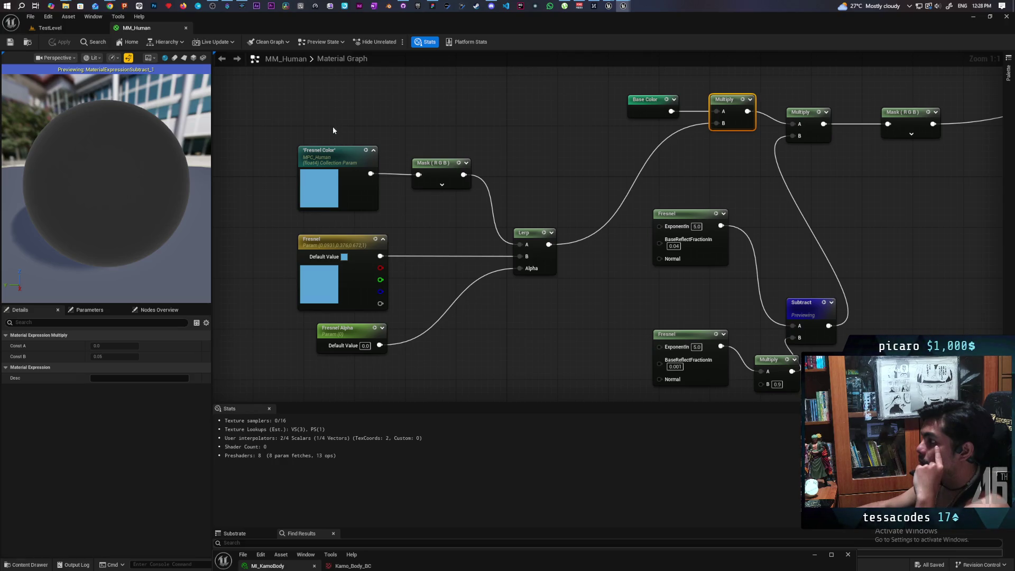
mouse_move(321, 123)
mouse_down()
mouse_move(490, 328)
mouse_move(526, 353)
mouse_up()
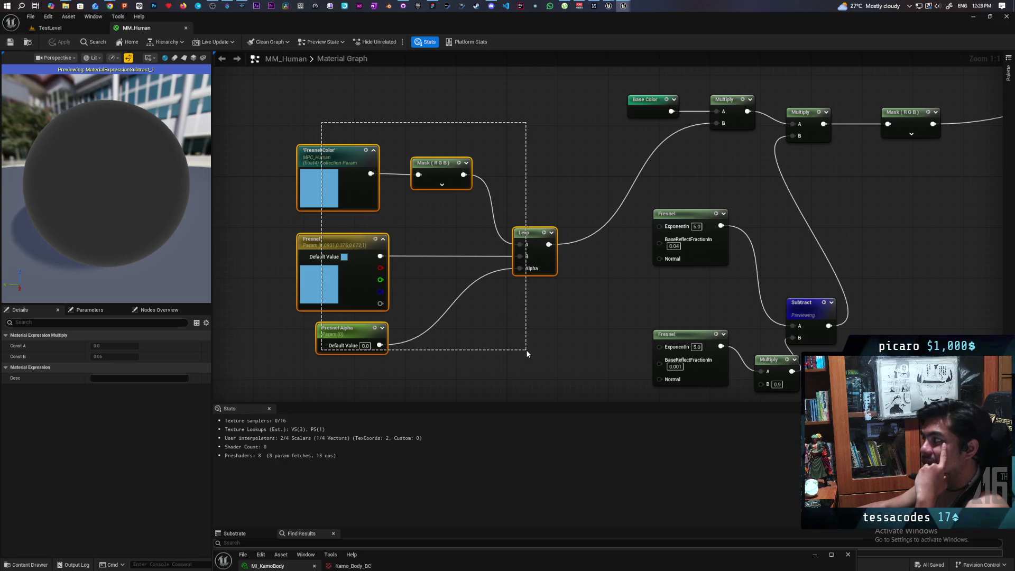
drag(525, 350, 525, 350)
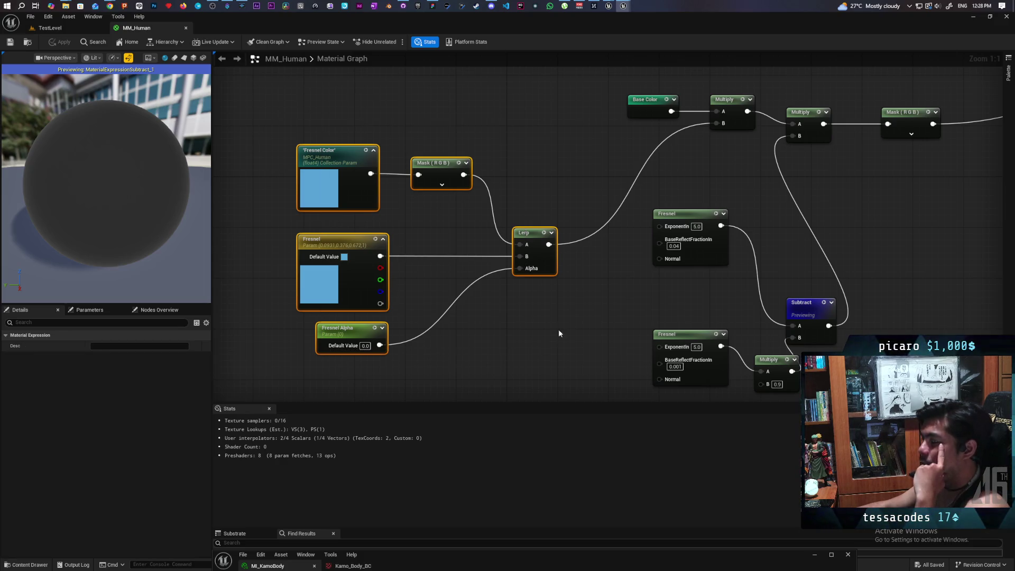
click(666, 100)
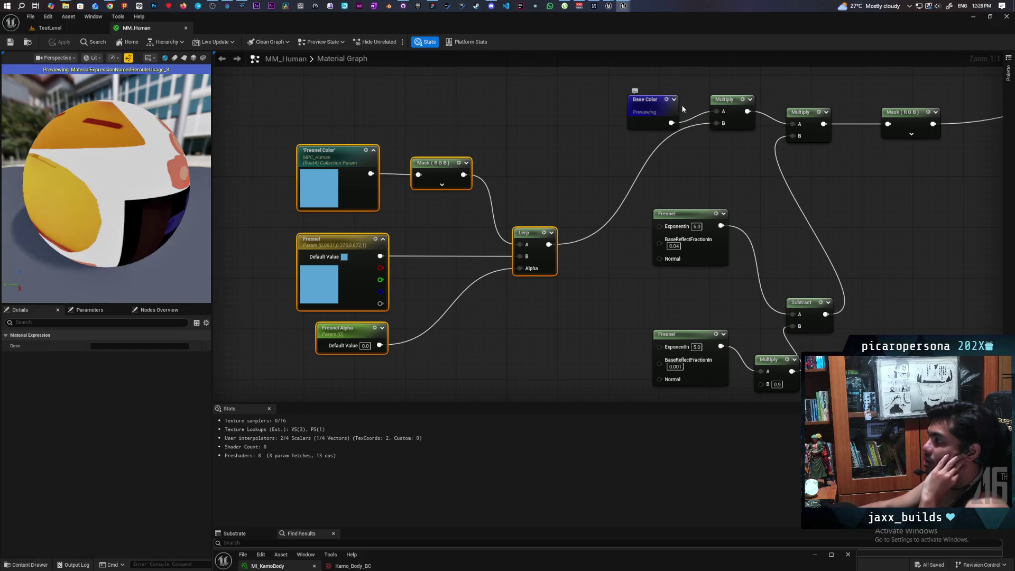
click(742, 100)
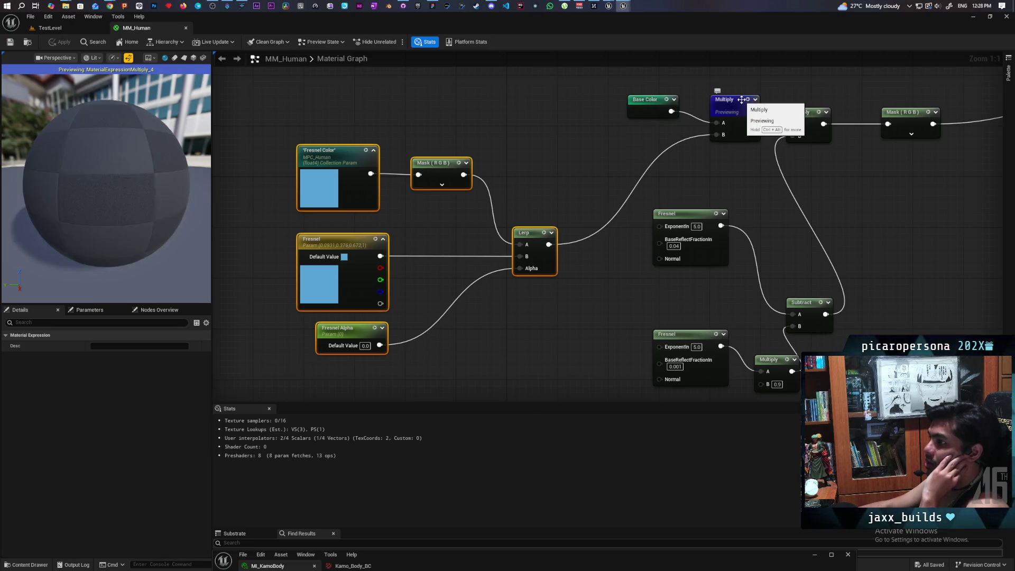
mouse_move(750, 168)
mouse_down()
mouse_move(704, 197)
mouse_move(562, 201)
mouse_up()
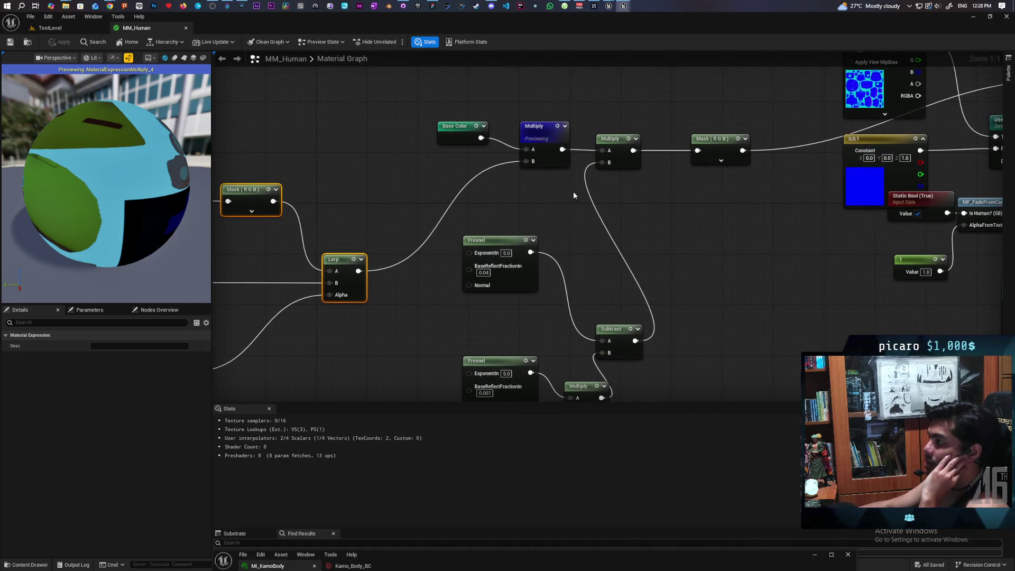
key(space)
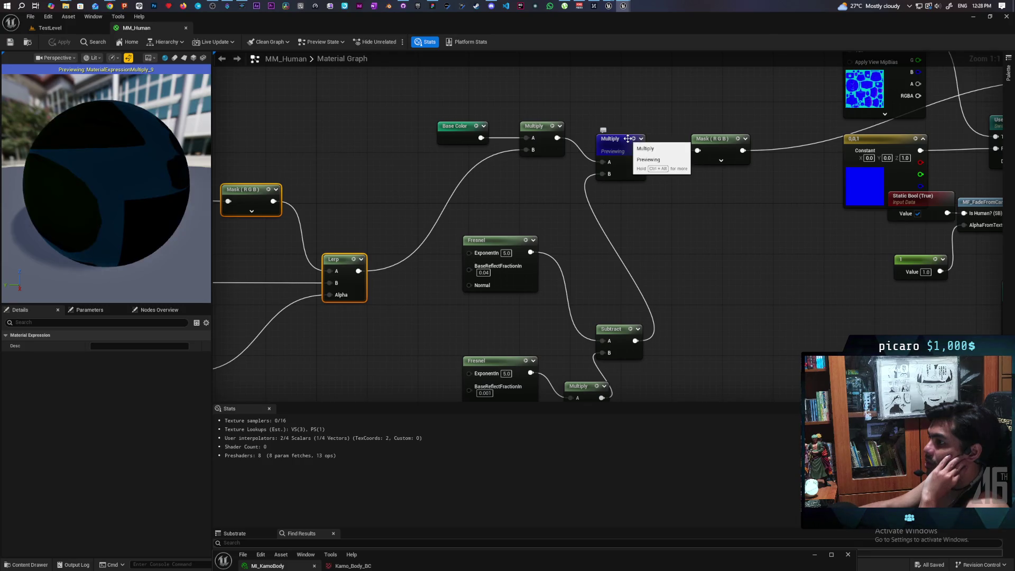
mouse_move(741, 138)
mouse_down()
mouse_move(527, 329)
mouse_move(437, 328)
mouse_move(527, 305)
mouse_move(680, 224)
mouse_move(766, 240)
mouse_up()
scroll(788, 244, down, 6)
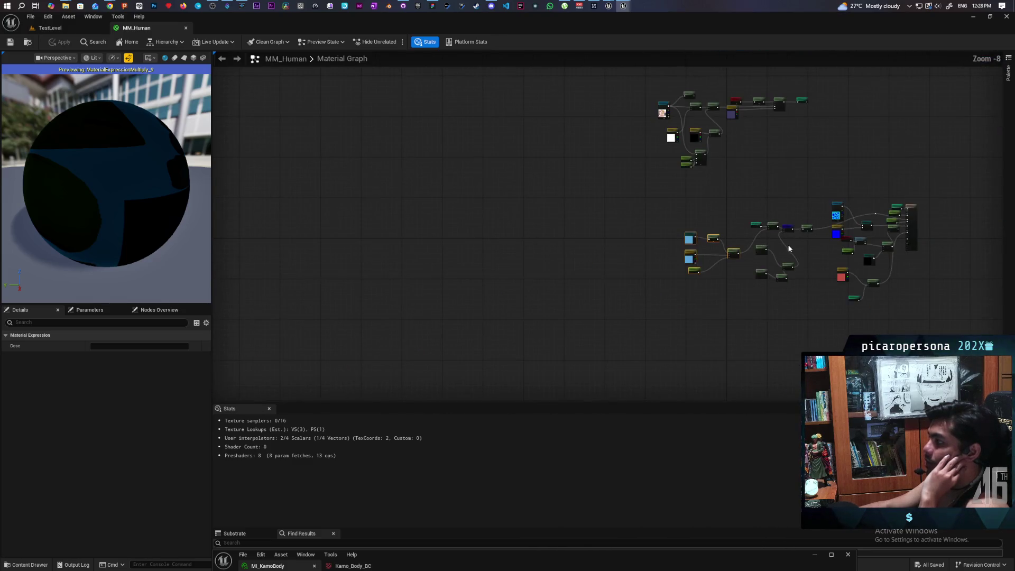
- Stop previewing the Multiply node so the sphere shows the orange-and-white material again
mouse_move(789, 249)
mouse_down()
mouse_move(718, 253)
mouse_move(634, 283)
mouse_up()
scroll(702, 224, up, 4)
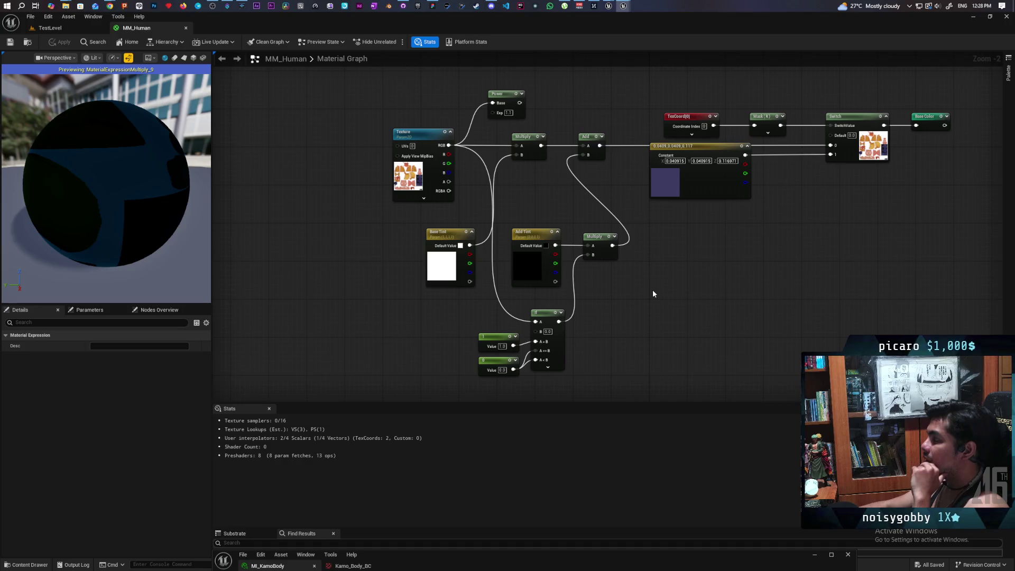
mouse_move(690, 312)
mouse_down()
mouse_move(611, 184)
mouse_move(570, 85)
mouse_up()
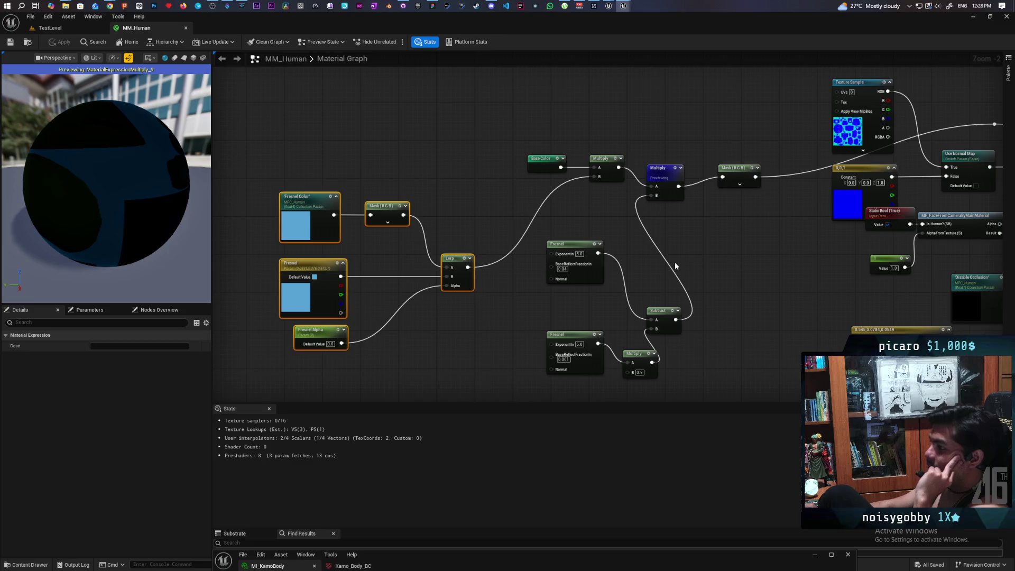
mouse_move(248, 148)
mouse_down()
mouse_move(476, 396)
mouse_move(474, 303)
mouse_move(473, 355)
mouse_up()
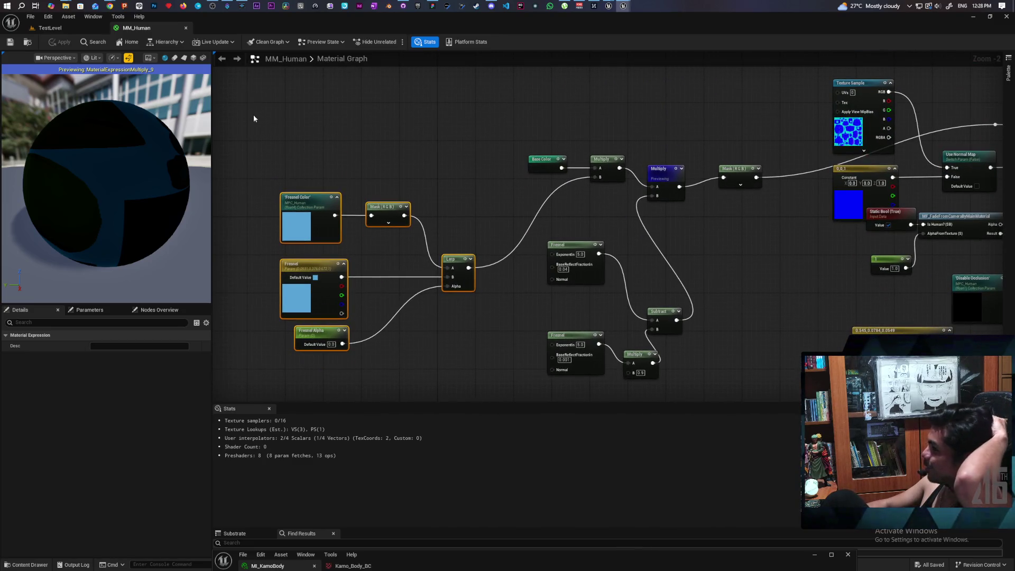
right_click(674, 168)
click(689, 198)
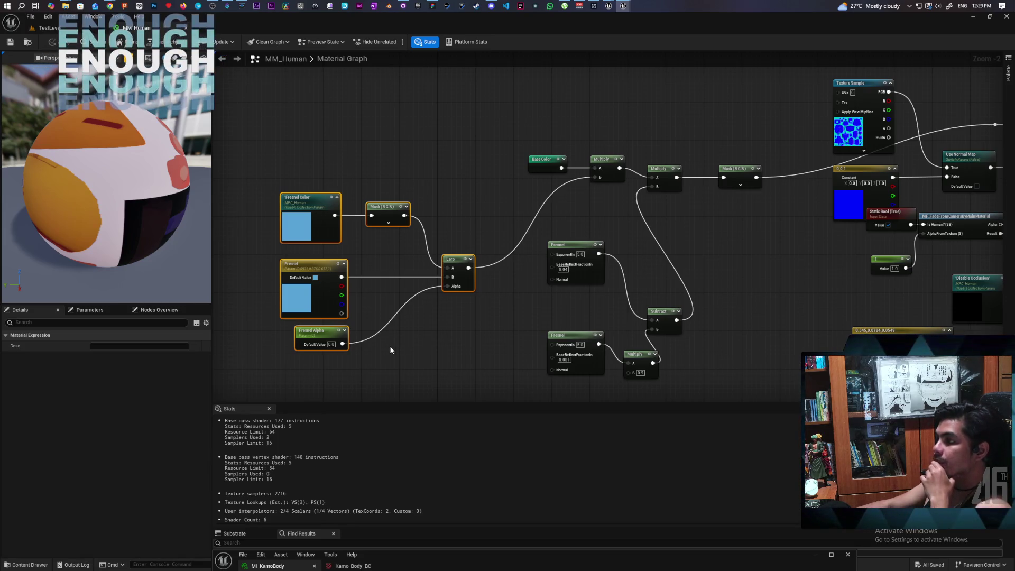
mouse_move(156, 32)
mouse_down()
mouse_move(183, 62)
mouse_move(351, 132)
mouse_move(458, 133)
mouse_up()
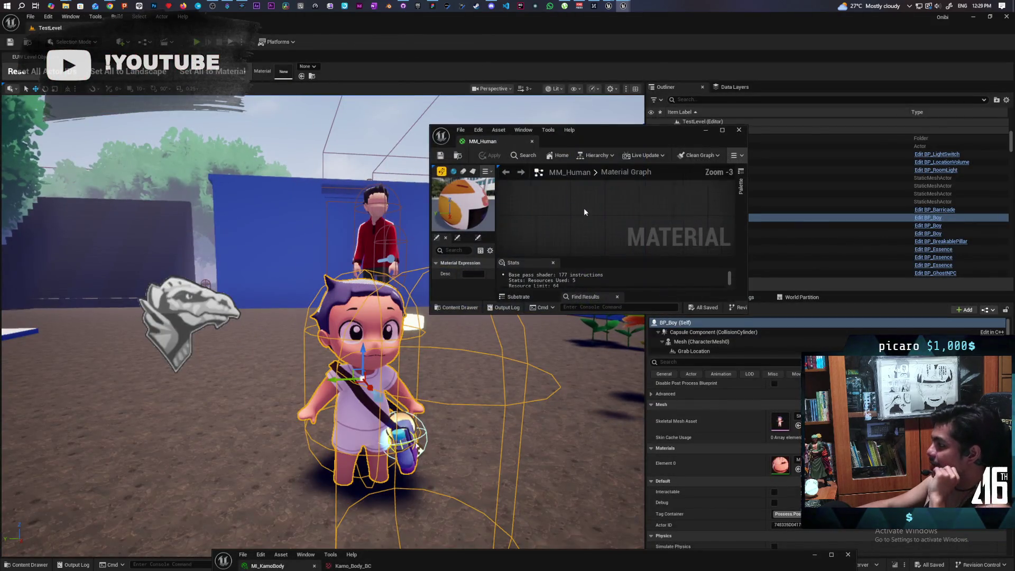
- Replace the base colour Multiply's wired B input with a constant 1.0 and apply
scroll(584, 208, down, 2)
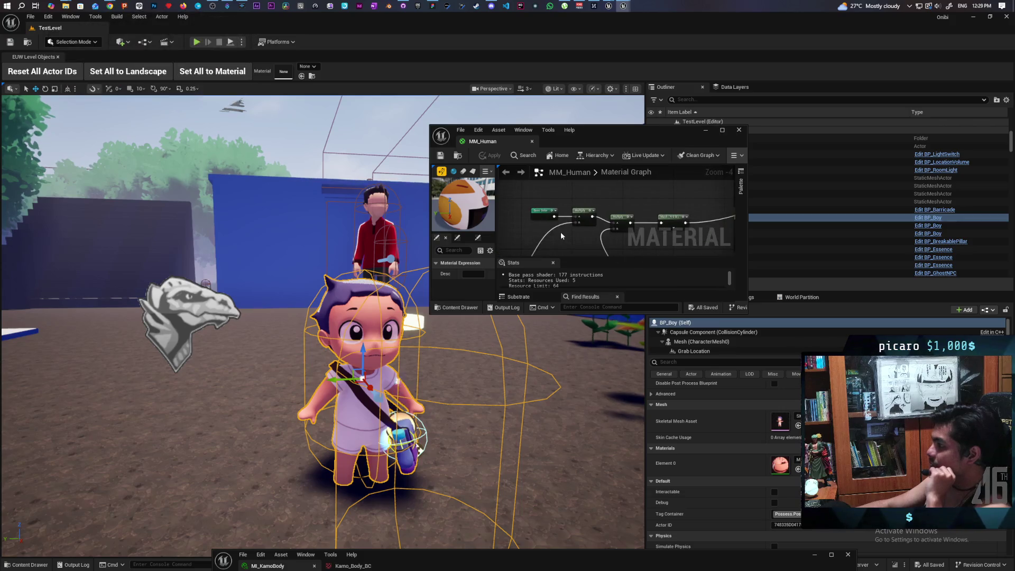
scroll(566, 228, up, 2)
alt+click(569, 218)
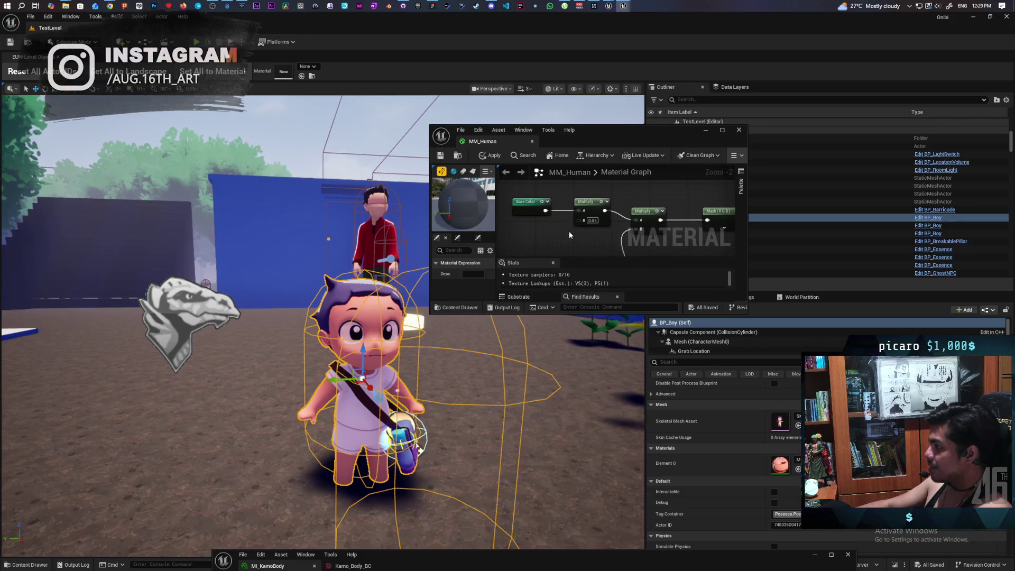
text(1)
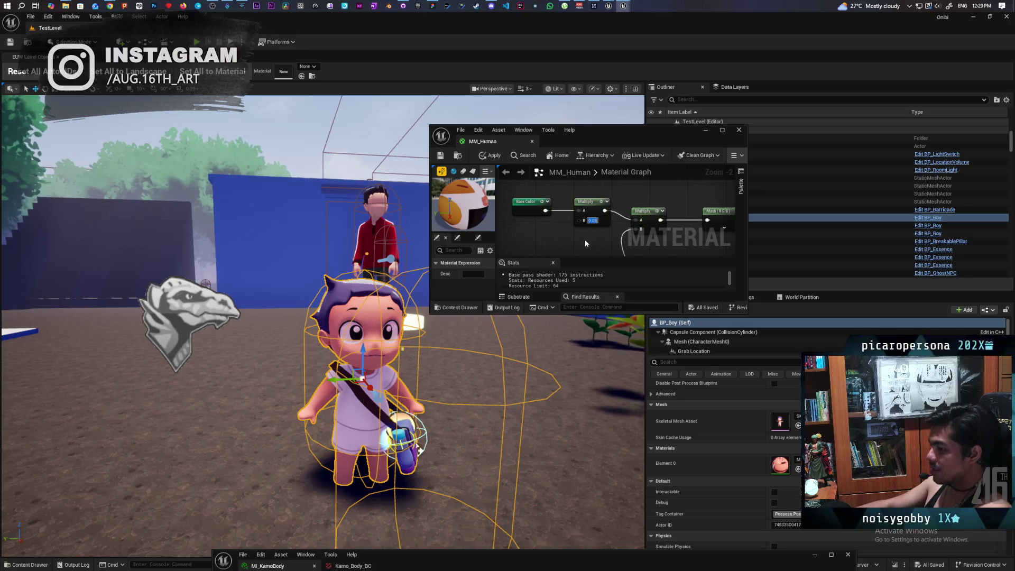
click(585, 239)
click(485, 155)
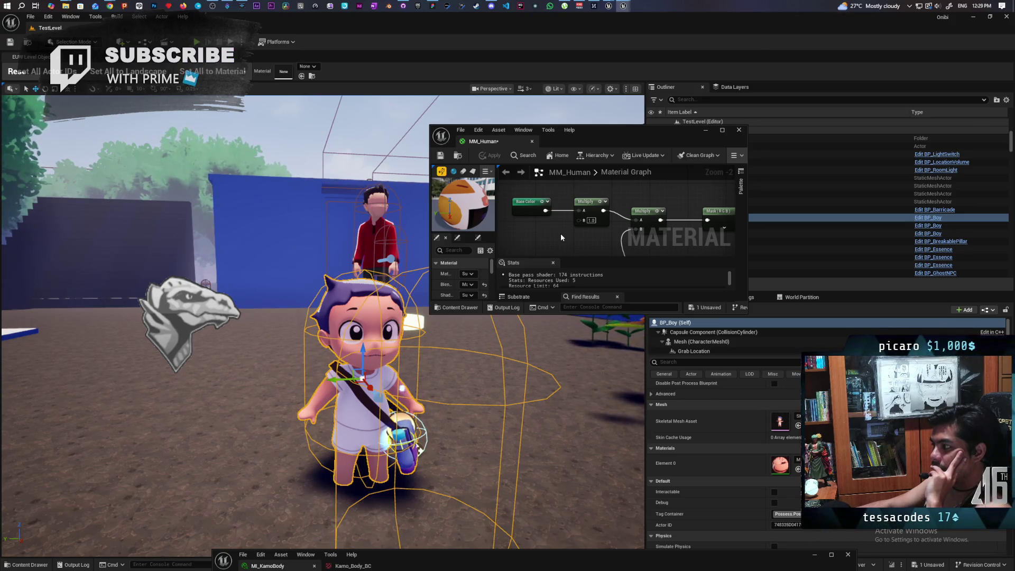
scroll(560, 230, down, 3)
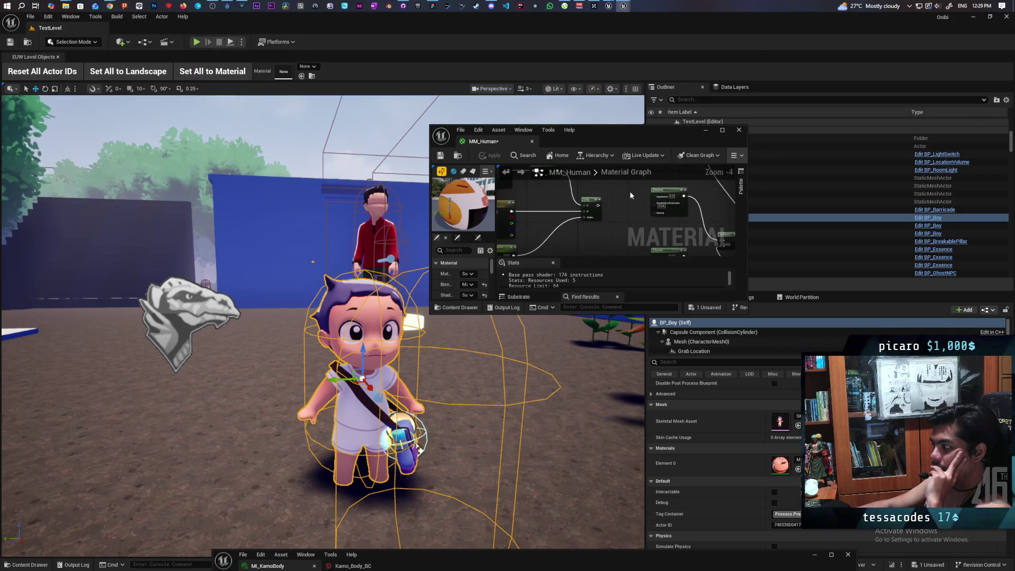
mouse_move(588, 249)
mouse_down()
mouse_move(566, 232)
mouse_move(559, 181)
mouse_move(556, 249)
mouse_up()
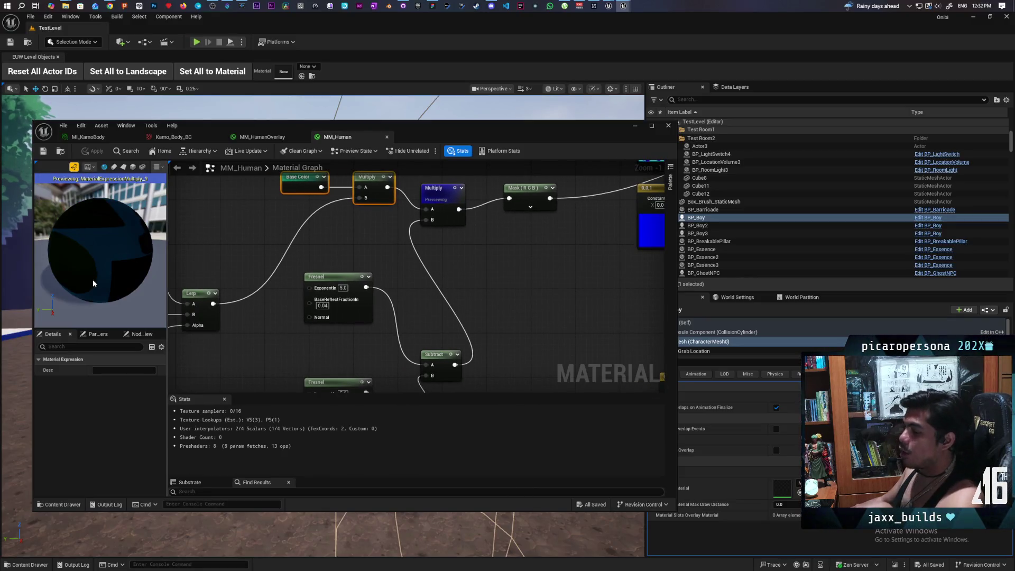
- Select both Fresnel nodes with Subtract and Multiply, then preview the Subtract output in dark grey
mouse_move(414, 335)
mouse_down()
mouse_move(419, 280)
mouse_move(405, 287)
mouse_move(421, 317)
mouse_move(435, 285)
mouse_move(439, 307)
mouse_up()
mouse_move(378, 226)
mouse_down()
mouse_move(516, 351)
mouse_move(559, 350)
mouse_move(526, 318)
mouse_up()
mouse_move(499, 265)
mouse_down()
mouse_move(487, 348)
mouse_move(534, 287)
mouse_move(530, 347)
mouse_up()
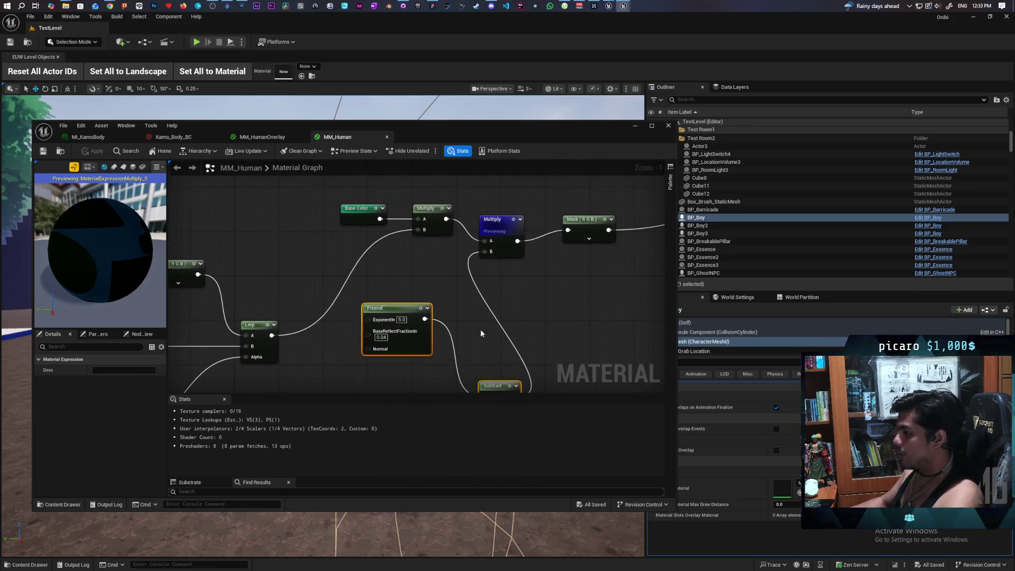
drag(465, 226, 467, 168)
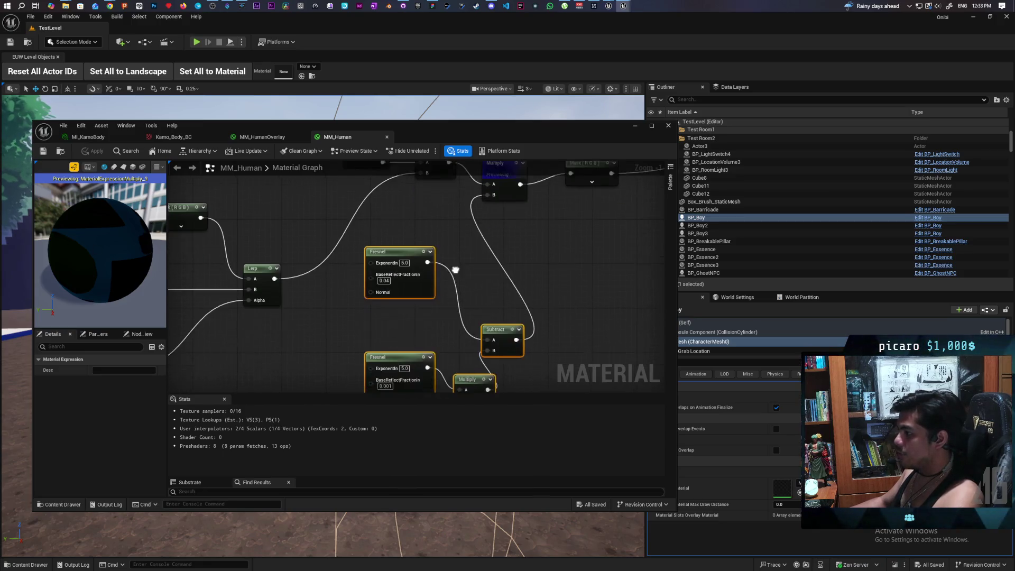
key(space)
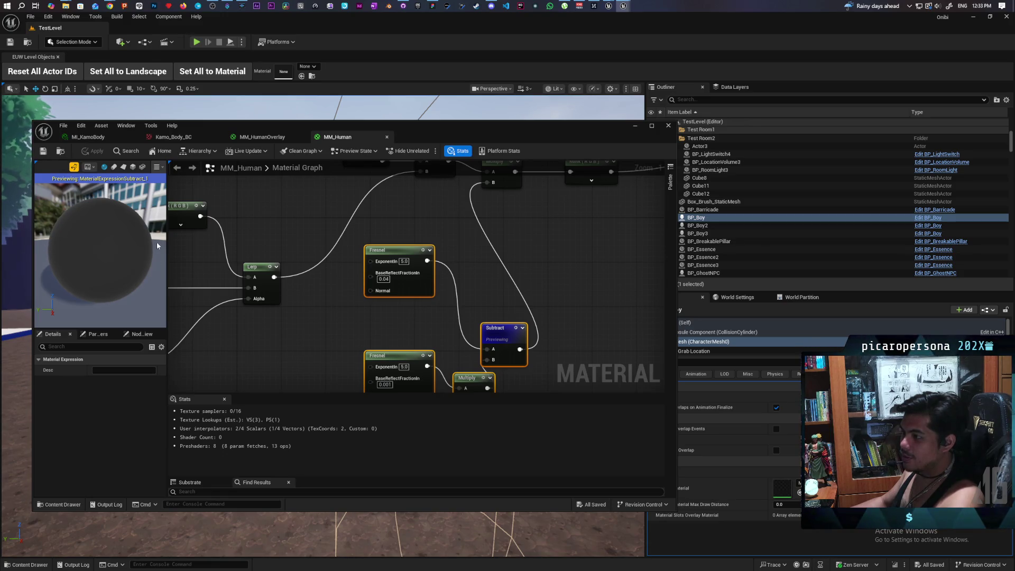
mouse_move(453, 254)
mouse_down()
mouse_move(430, 249)
mouse_move(429, 236)
mouse_up()
scroll(433, 243, down, 3)
- Group the two Fresnel, Subtract and Multiply nodes in a comment titled 'Darkens the overall emissive…'
click(442, 221)
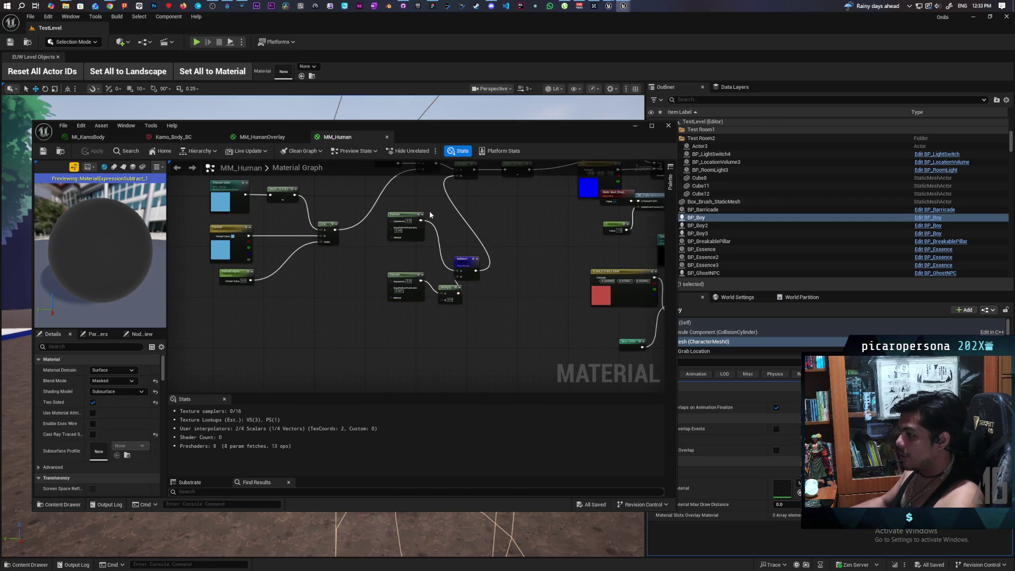
key(space)
drag(415, 211, 465, 300)
drag(413, 215, 401, 302)
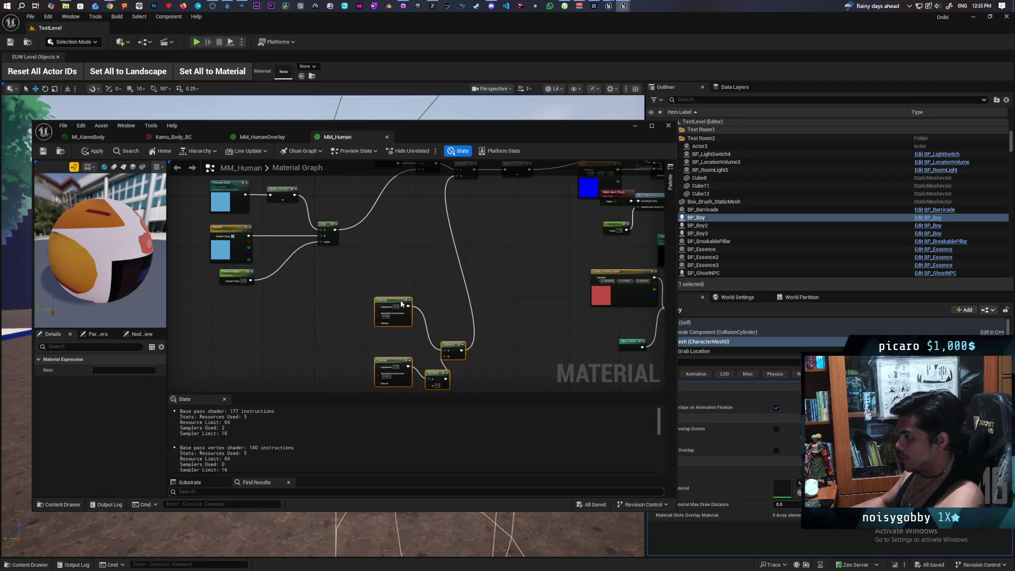
key(c)
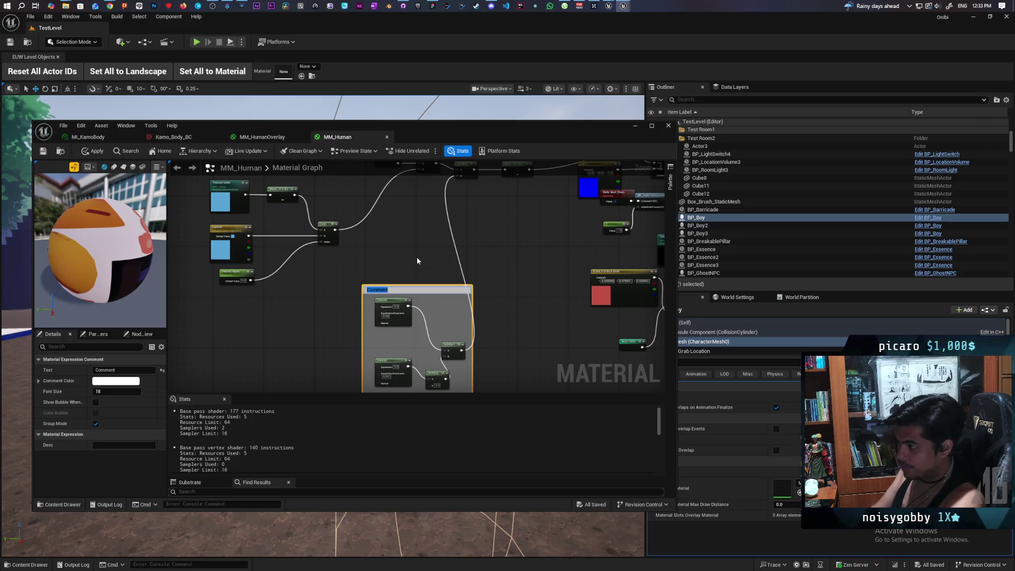
text(Dark)
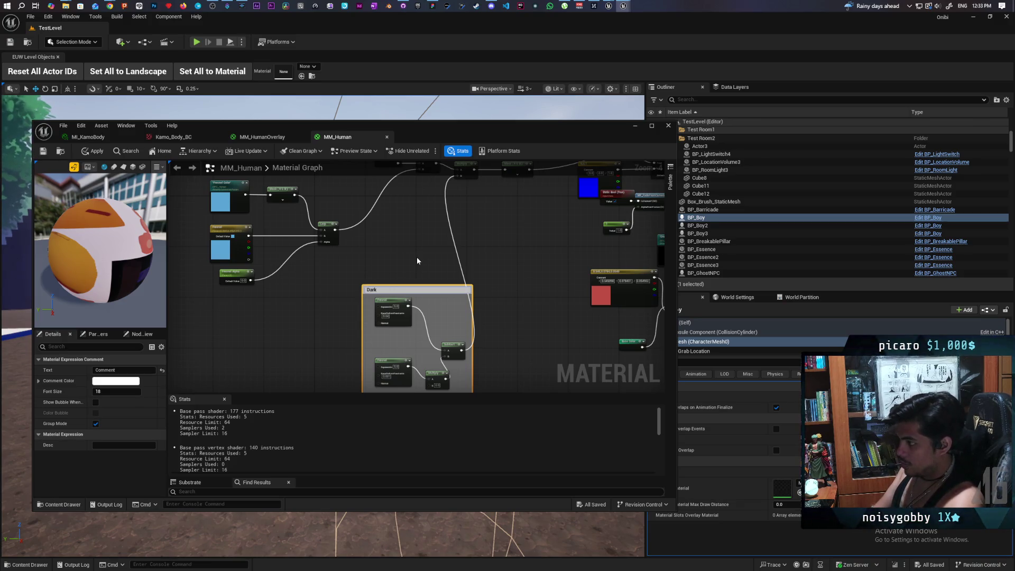
text(ens the overall emissive and adds a tint)
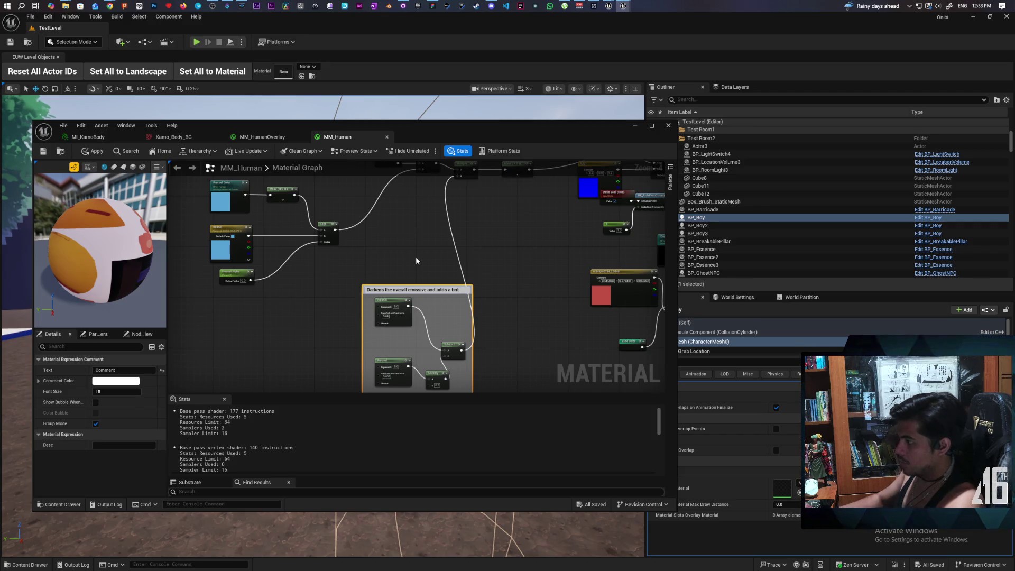
click(394, 231)
- Survey the MM_Human graph and select the fresnel parameter nodes and their Lerp
scroll(410, 238, down, 1)
scroll(415, 246, up, 2)
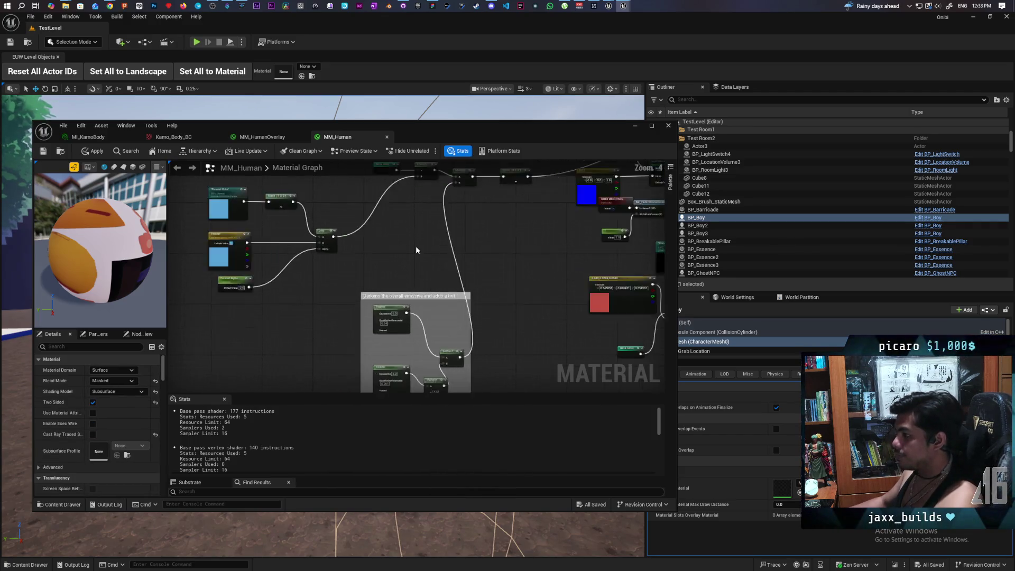
scroll(418, 274, down, 1)
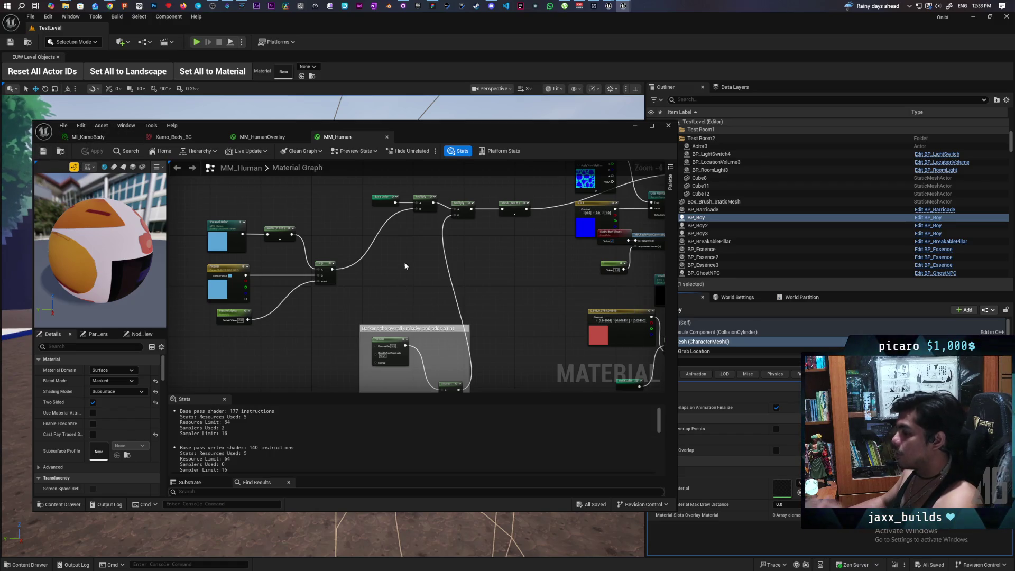
drag(389, 284, 394, 205)
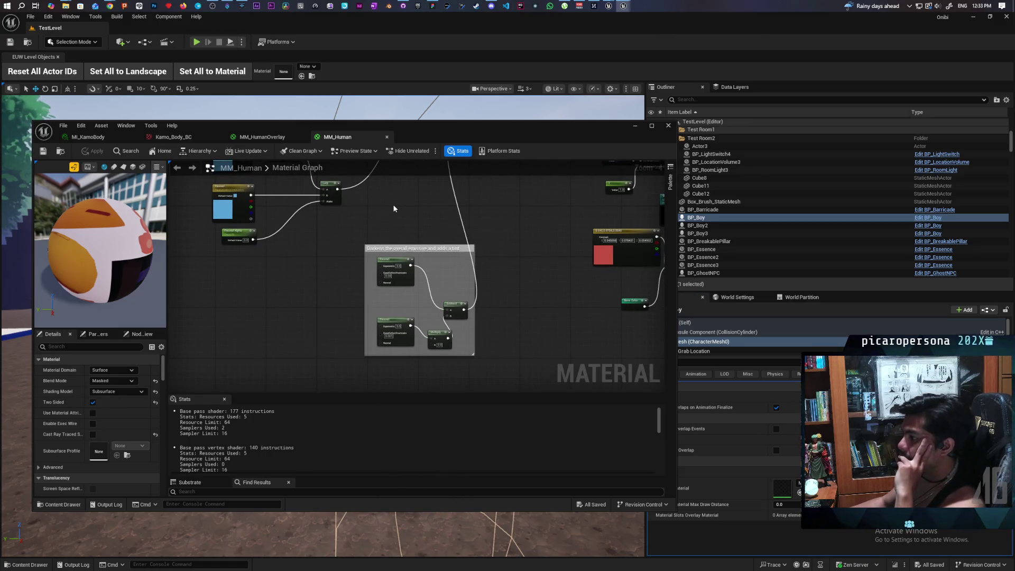
scroll(403, 205, down, 5)
mouse_move(411, 215)
mouse_down()
mouse_move(379, 283)
mouse_move(471, 284)
mouse_up()
scroll(380, 283, up, 4)
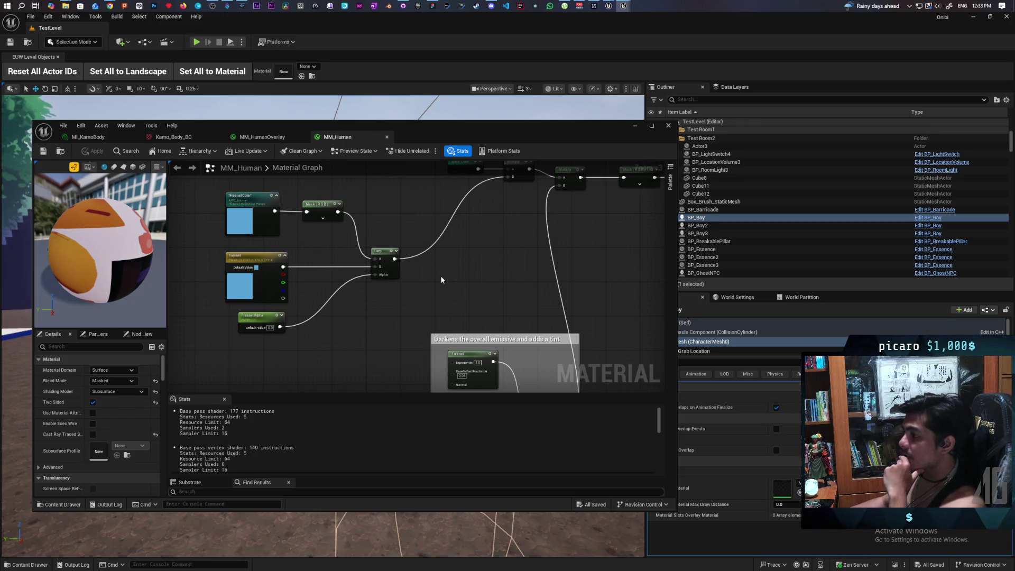
scroll(222, 226, up, 2)
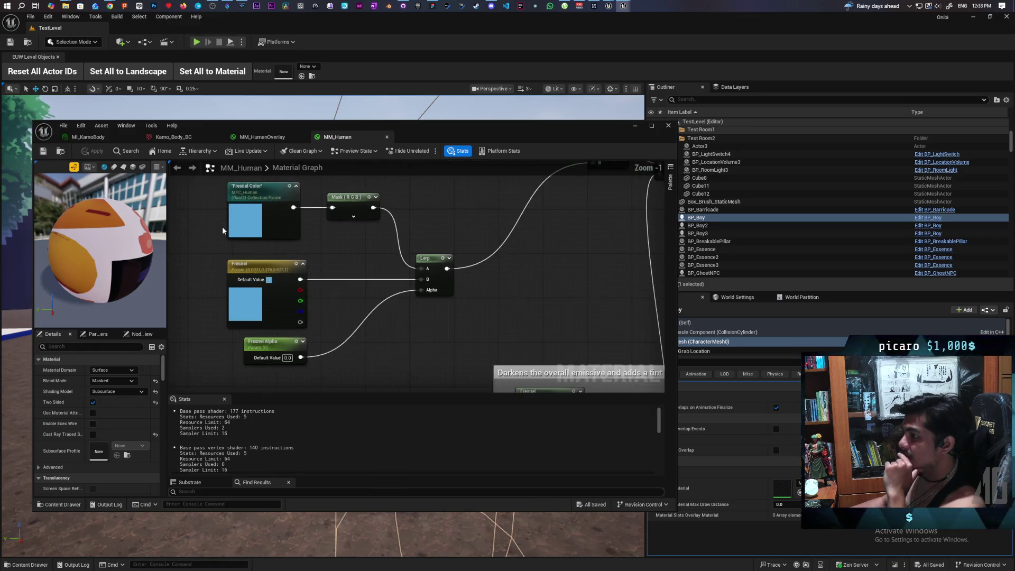
drag(202, 207, 458, 376)
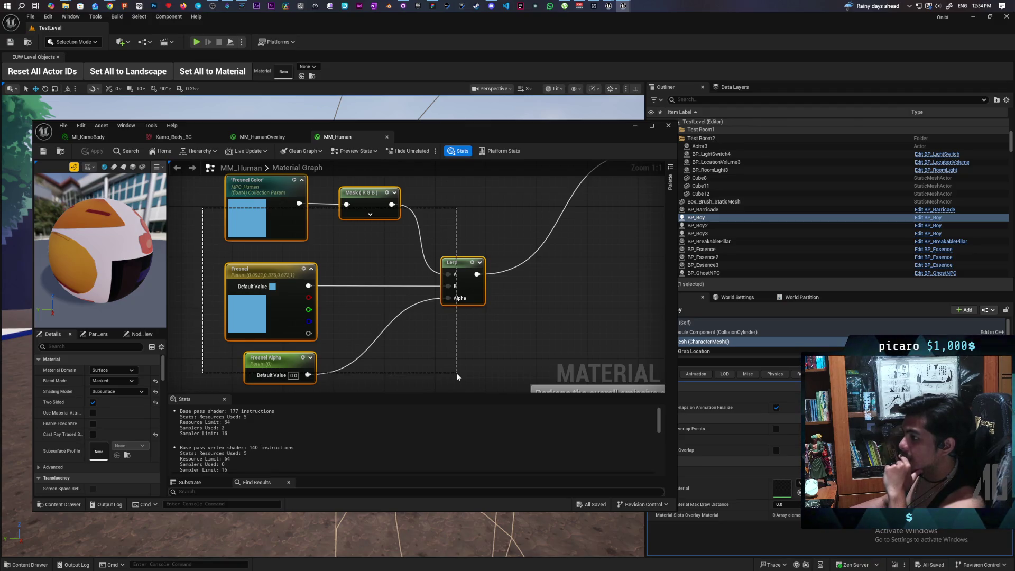
drag(457, 377, 457, 376)
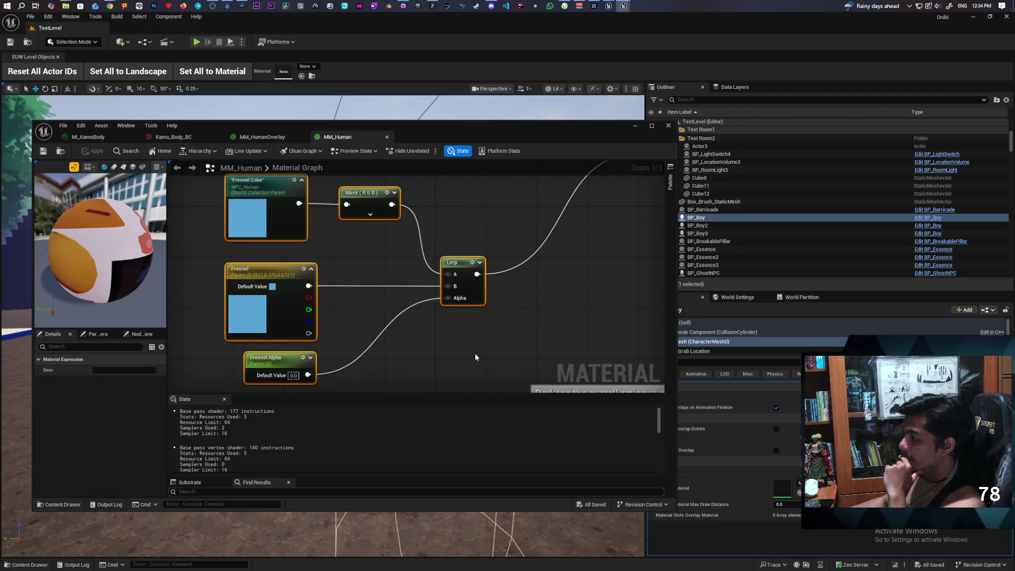
- Select the four nodes in the darkening comment group and centre the view on it
scroll(475, 351, down, 4)
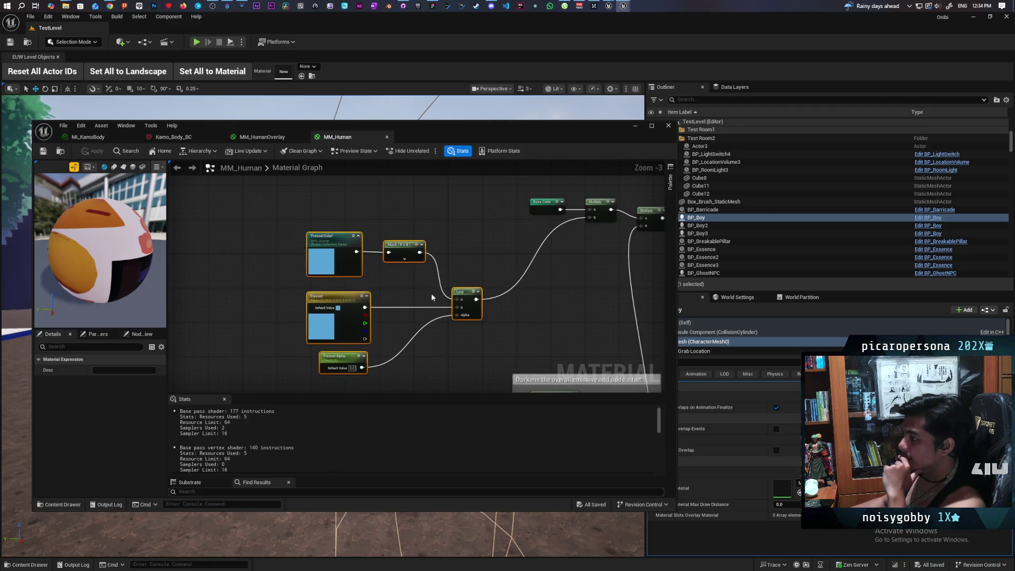
scroll(427, 235, down, 1)
drag(370, 252, 508, 332)
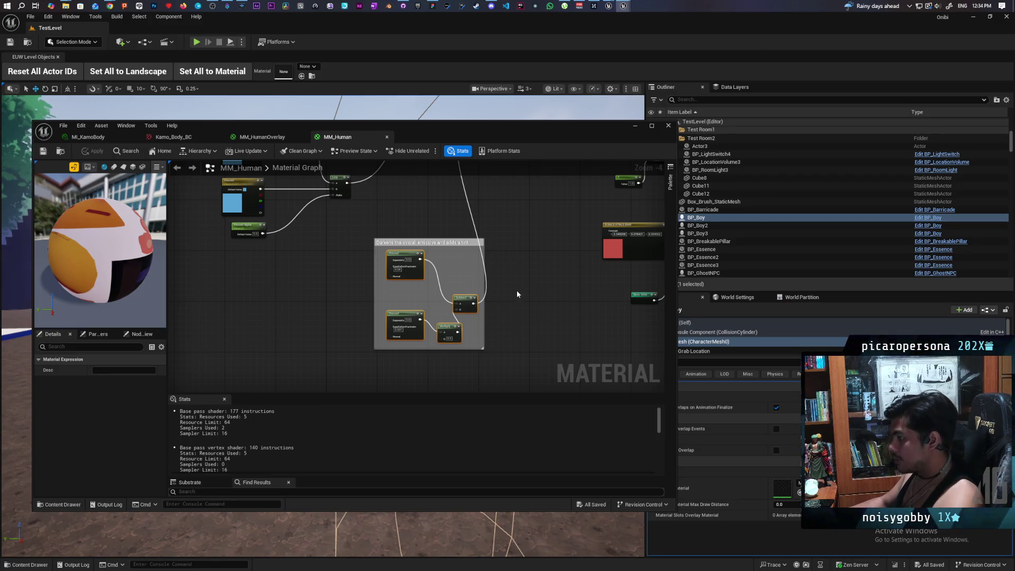
mouse_move(516, 292)
mouse_down()
mouse_move(481, 347)
mouse_move(403, 340)
mouse_move(351, 374)
mouse_move(370, 274)
mouse_up()
scroll(423, 329, down, 1)
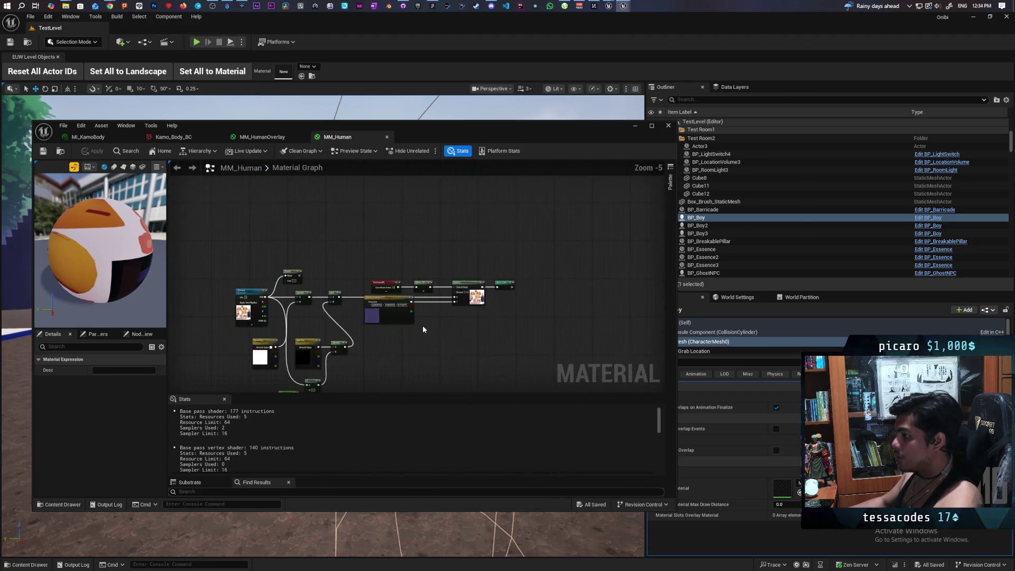
scroll(423, 329, up, 2)
drag(436, 318, 542, 298)
scroll(437, 254, down, 3)
scroll(412, 215, up, 1)
mouse_move(413, 215)
mouse_down()
mouse_move(400, 265)
mouse_move(466, 284)
mouse_up()
scroll(391, 249, up, 1)
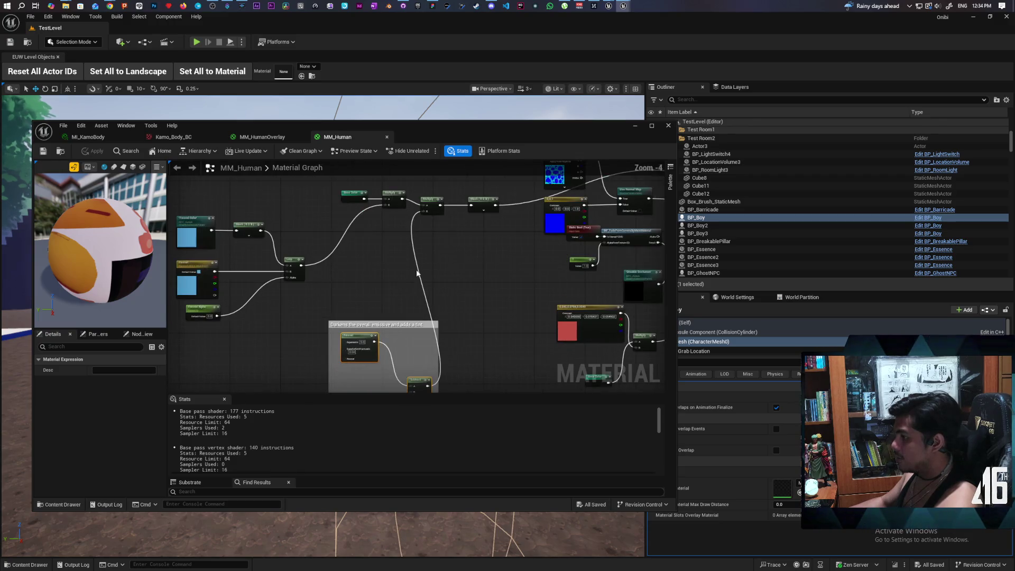
mouse_move(378, 240)
mouse_down()
mouse_move(385, 278)
mouse_move(360, 233)
mouse_move(378, 282)
mouse_up()
scroll(336, 225, down, 1)
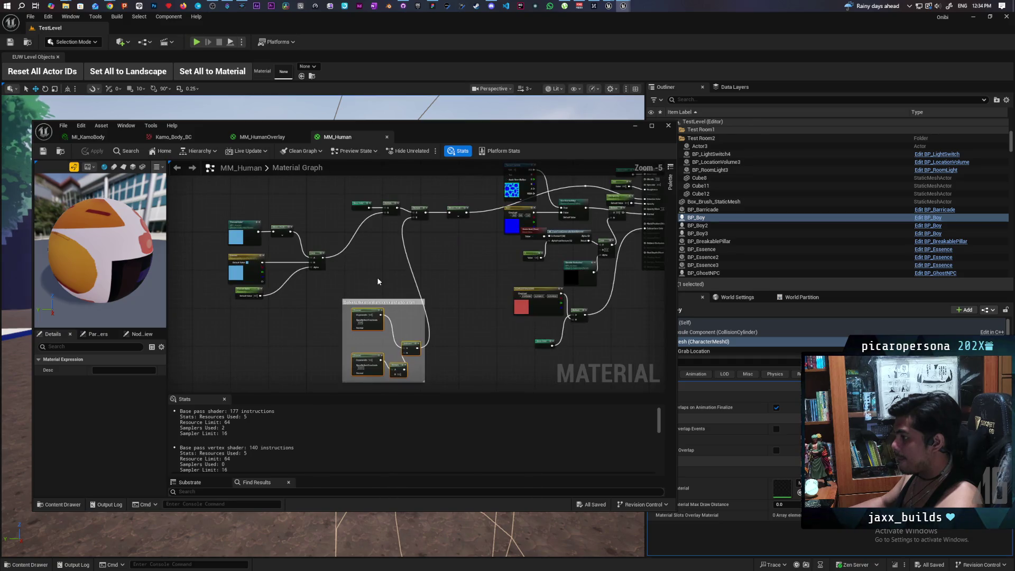
mouse_move(378, 241)
mouse_down()
mouse_move(337, 221)
mouse_move(304, 268)
mouse_move(317, 233)
mouse_up()
scroll(303, 268, down, 1)
scroll(316, 278, down, 1)
scroll(316, 242, up, 1)
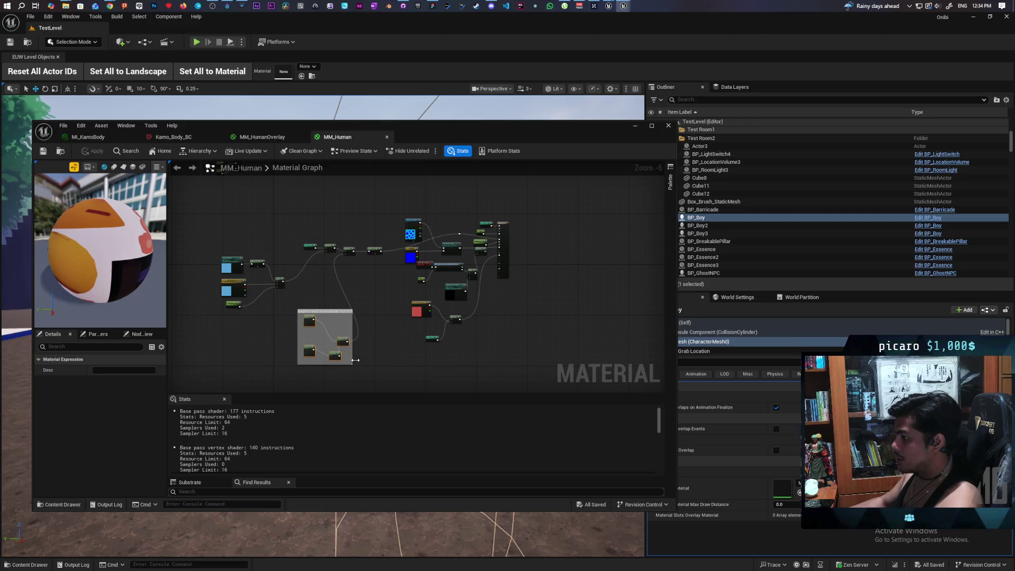
drag(355, 360, 319, 334)
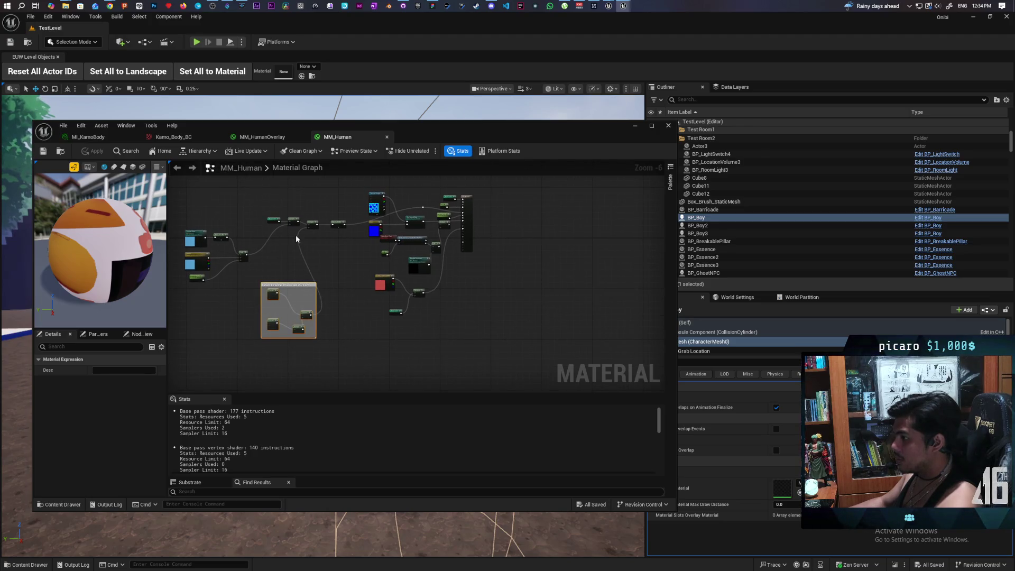
scroll(373, 299, up, 3)
scroll(372, 300, down, 1)
scroll(333, 199, down, 1)
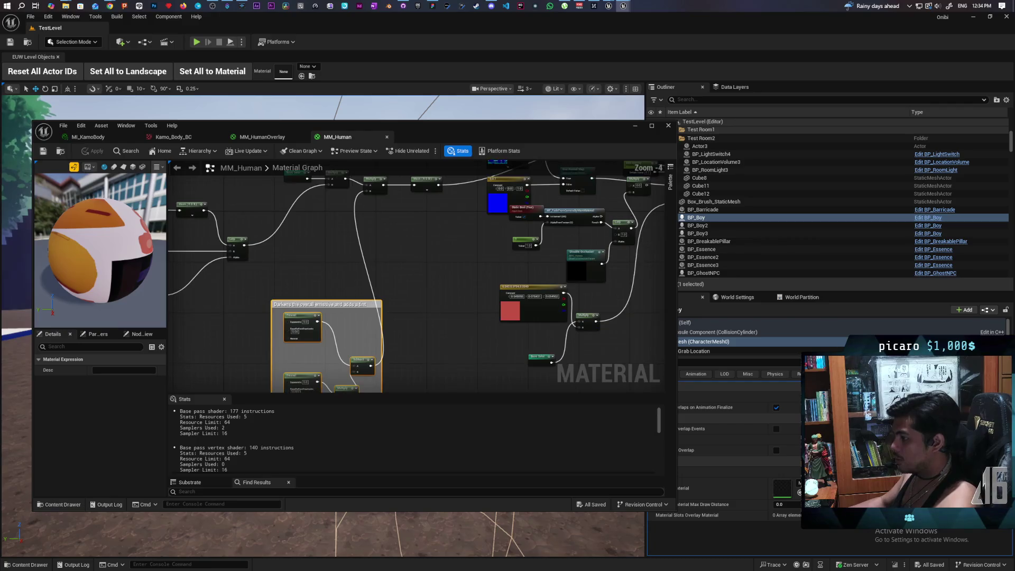
drag(328, 271, 320, 235)
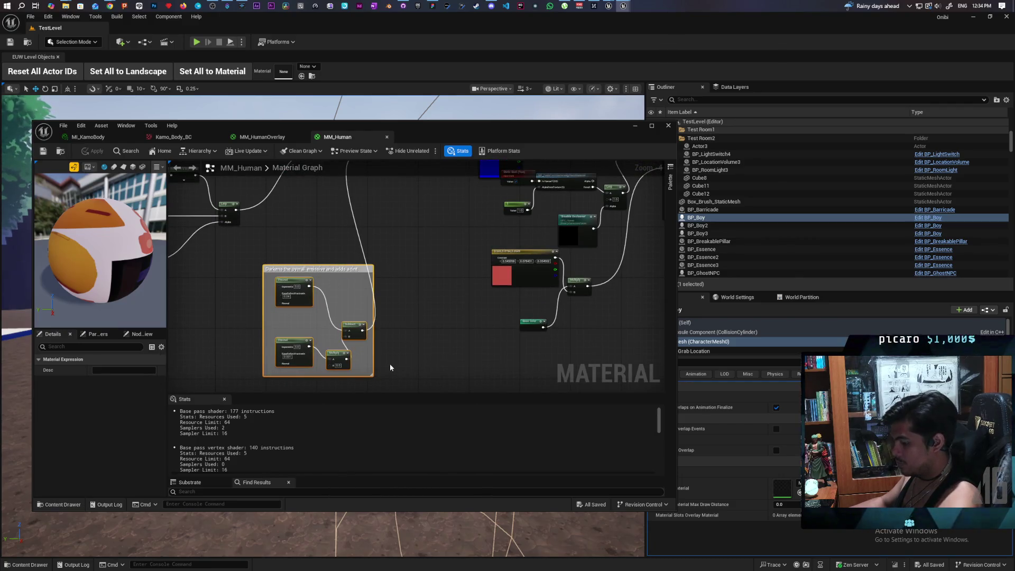
- Paste the copied darkening Fresnel group into the Paparazi project's M_Oni graph and frame all nodes
click(277, 174)
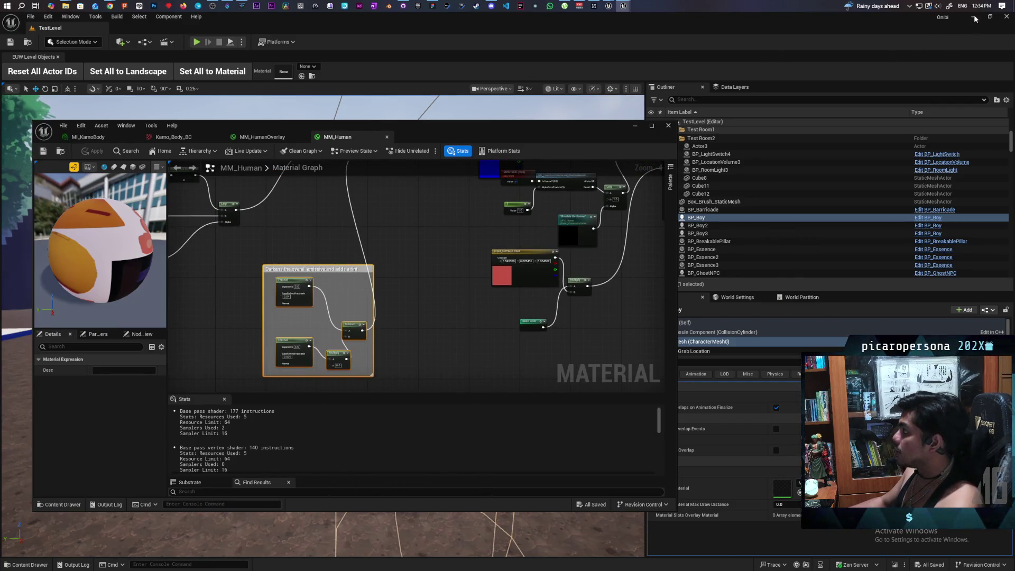
click(973, 17)
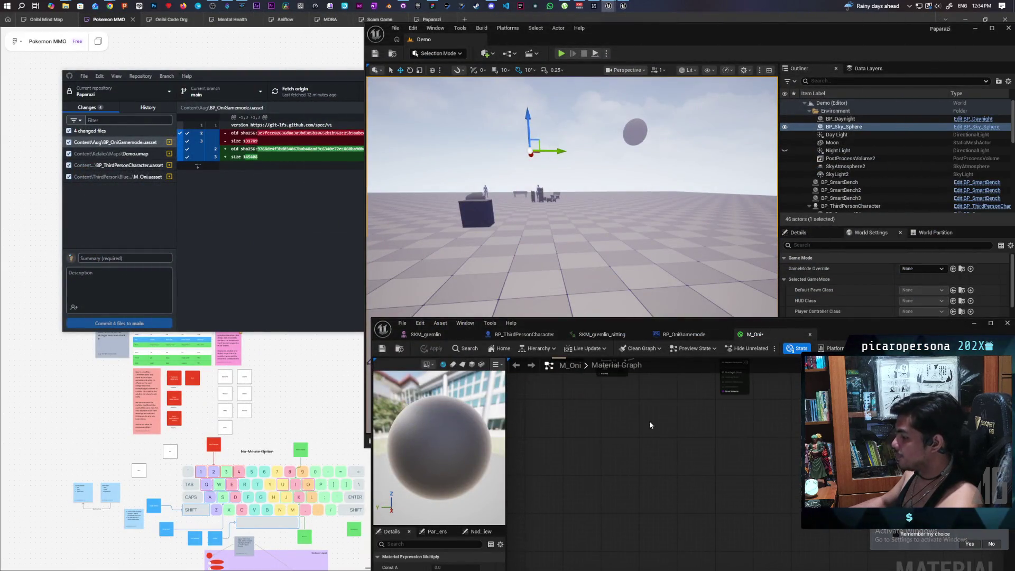
key(ctrl+v)
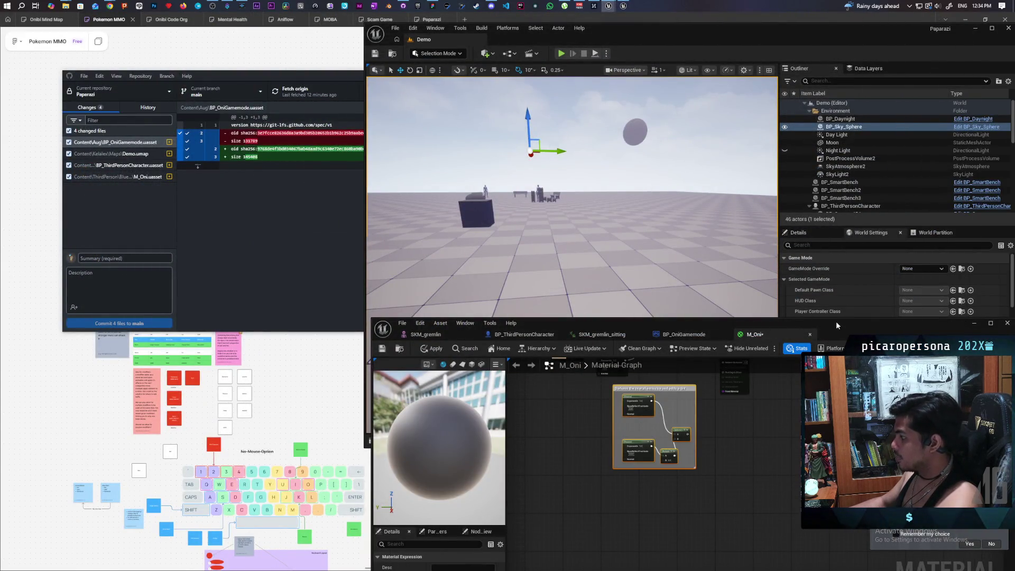
double_click(835, 321)
key(Home)
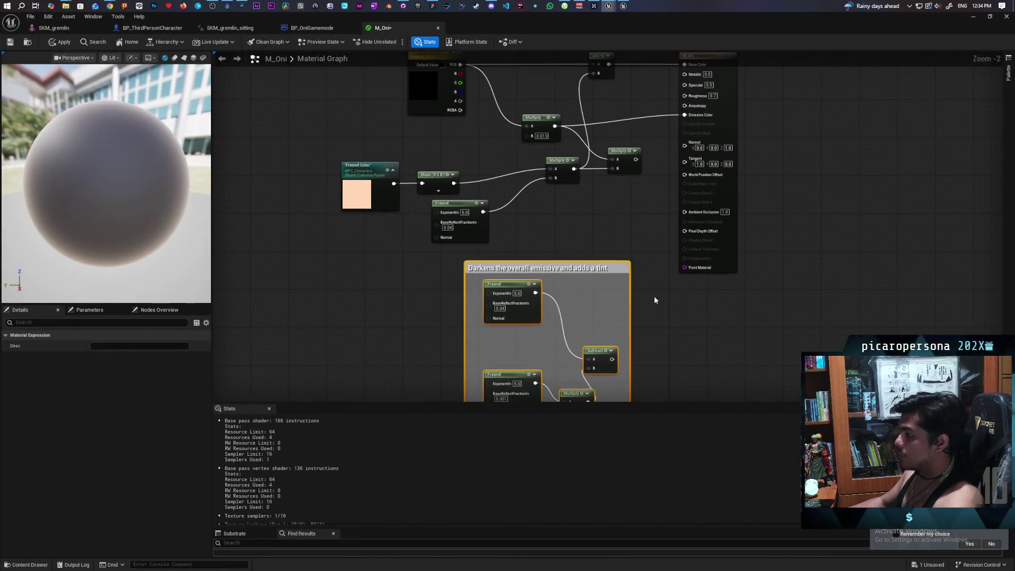
- Wire the Color node straight into Base Color, deleting the Add and right-hand Multiply nodes
drag(572, 202, 610, 278)
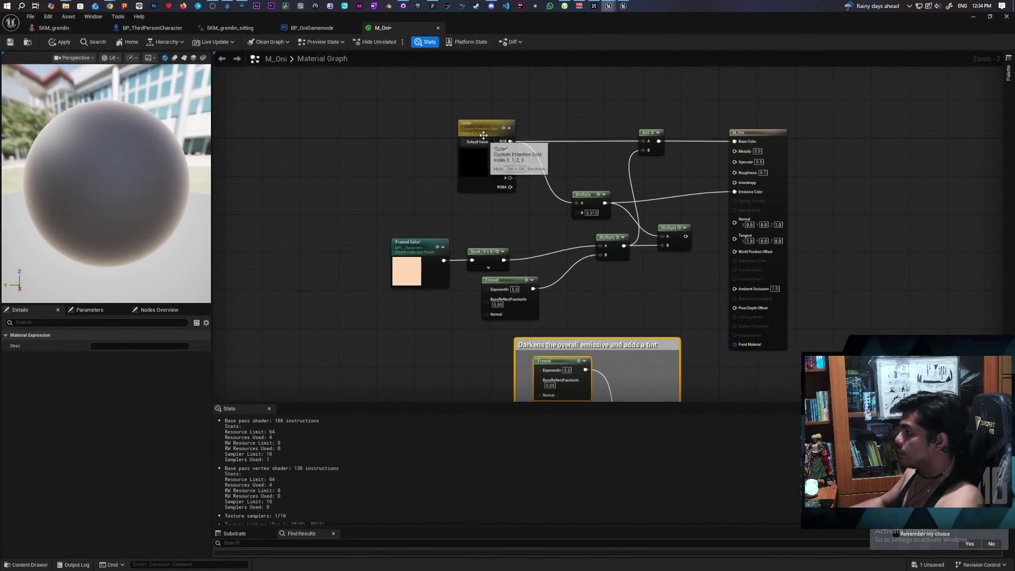
drag(483, 136, 436, 135)
drag(644, 115, 655, 172)
key(Delete)
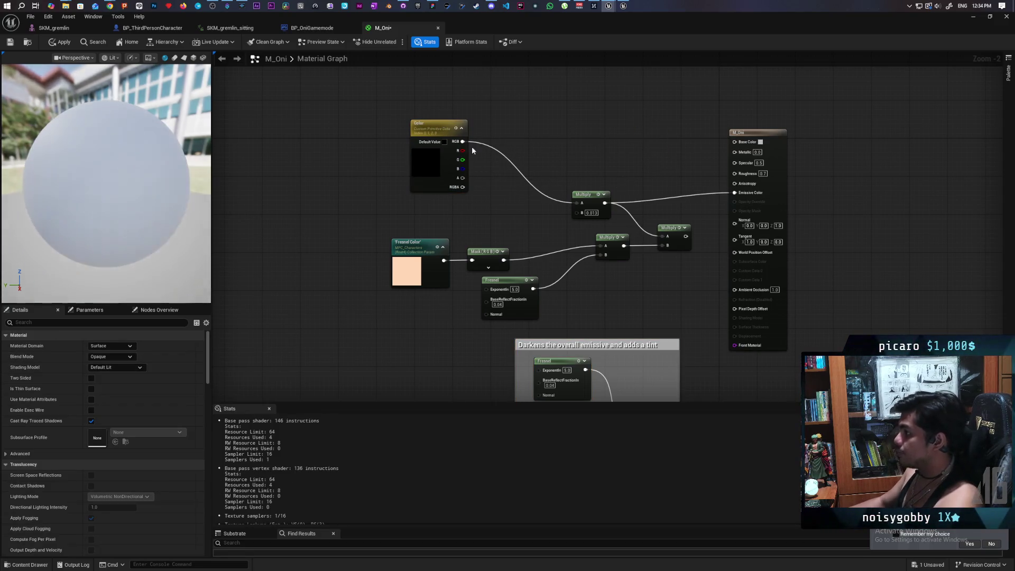
drag(461, 141, 735, 142)
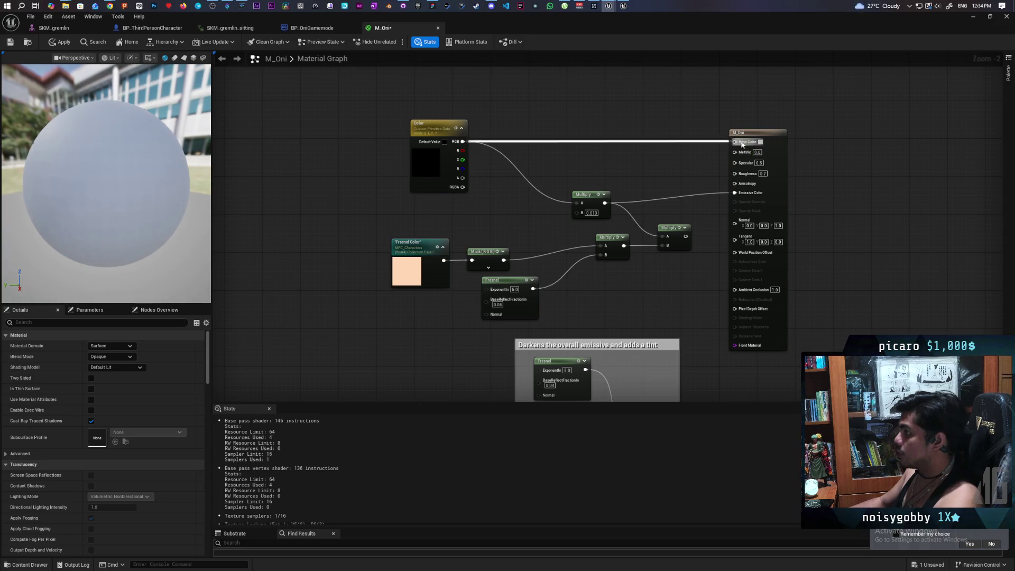
drag(652, 134, 684, 130)
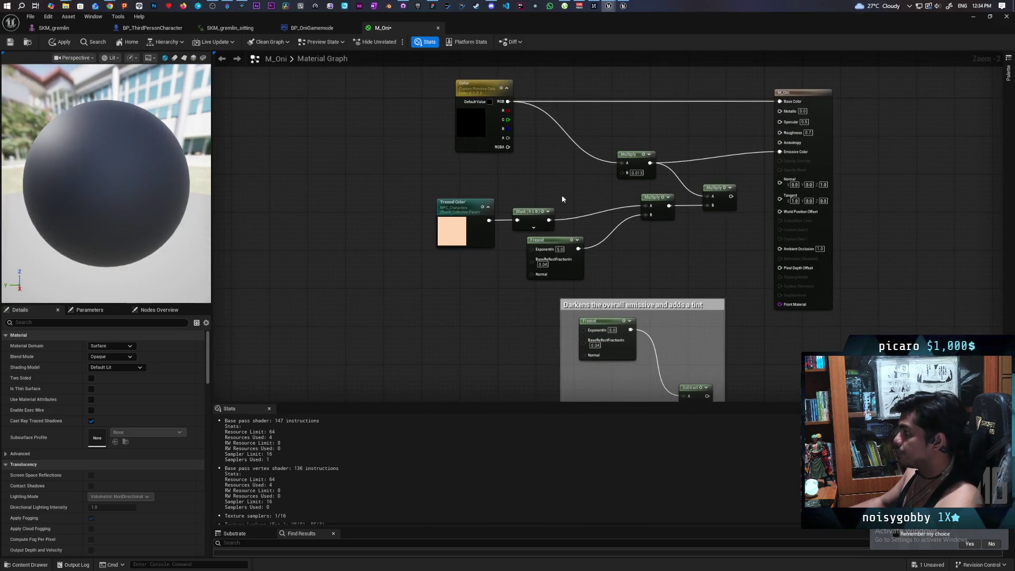
click(724, 206)
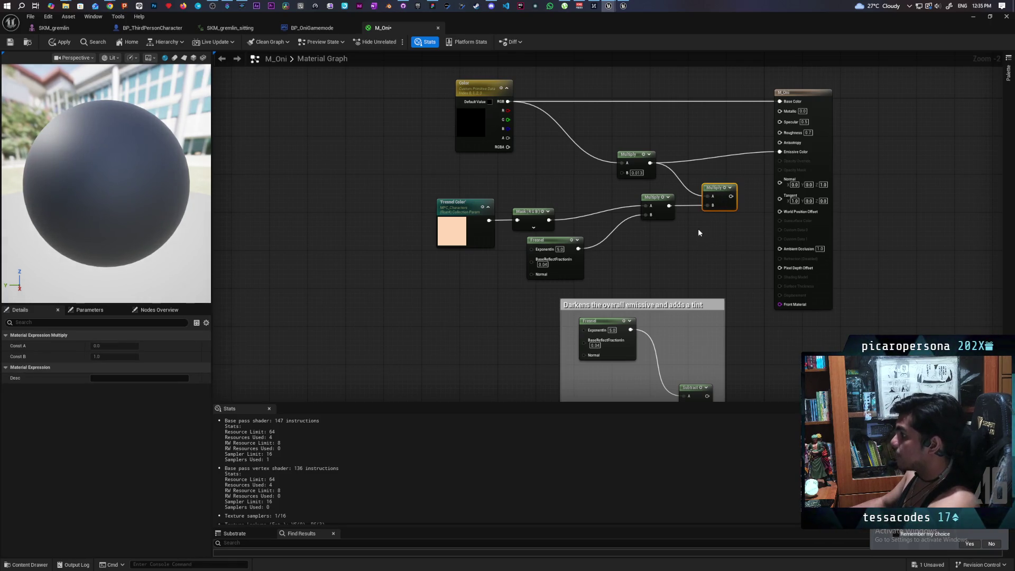
key(Delete)
- Connect the darkening group's Subtract and lower Multiply into the chain, remove the leftover Fresnel, and apply
mouse_move(687, 237)
mouse_down()
mouse_move(659, 185)
mouse_move(626, 203)
mouse_move(564, 190)
mouse_up()
drag(743, 231, 659, 182)
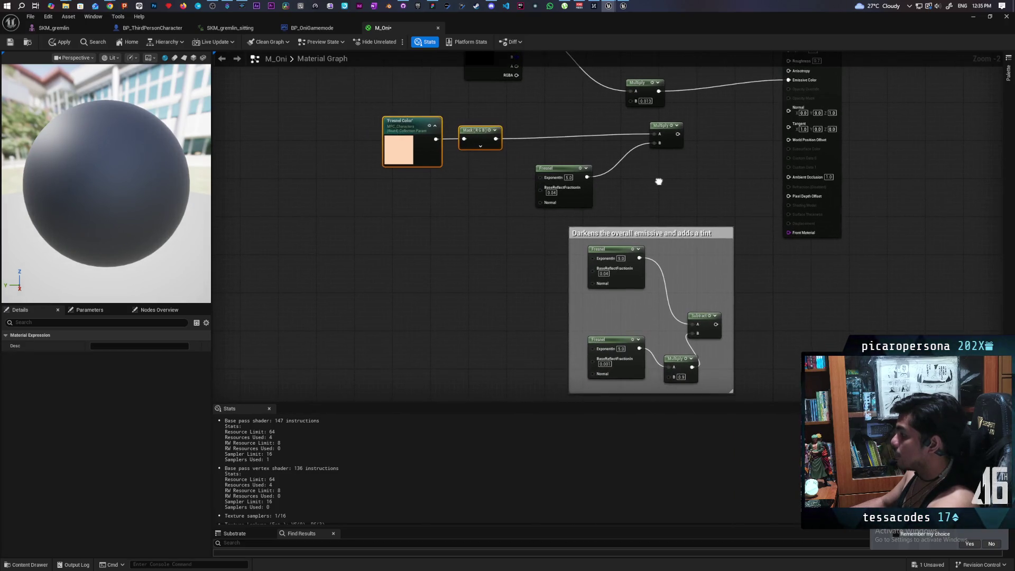
mouse_move(716, 324)
mouse_down()
mouse_move(648, 150)
mouse_move(658, 143)
mouse_up()
mouse_move(699, 173)
mouse_down()
mouse_move(719, 274)
mouse_move(690, 241)
mouse_move(669, 238)
mouse_move(655, 202)
mouse_up()
drag(628, 273, 634, 222)
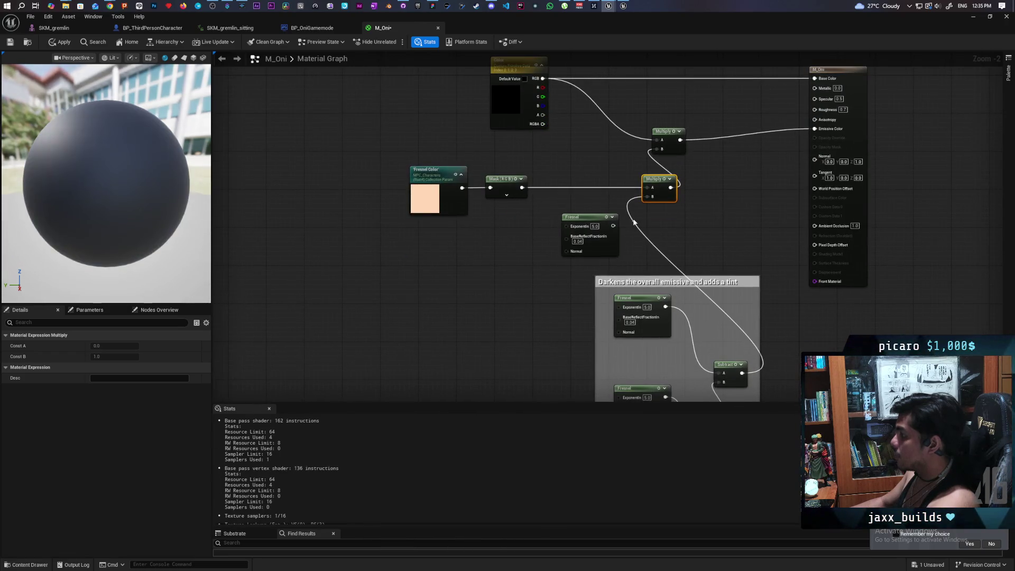
drag(575, 235, 485, 273)
key(Delete)
scroll(563, 256, down, 3)
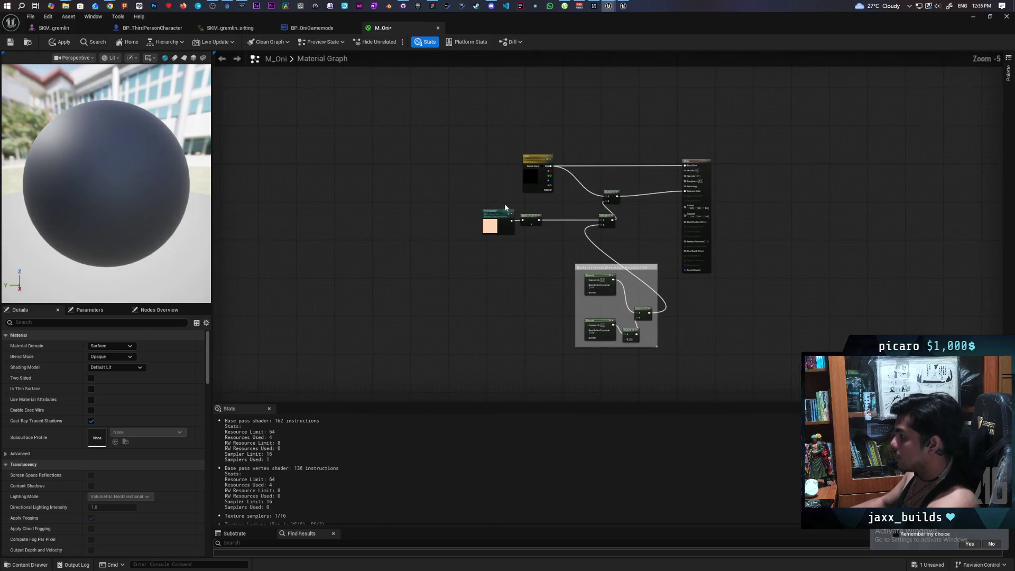
click(60, 42)
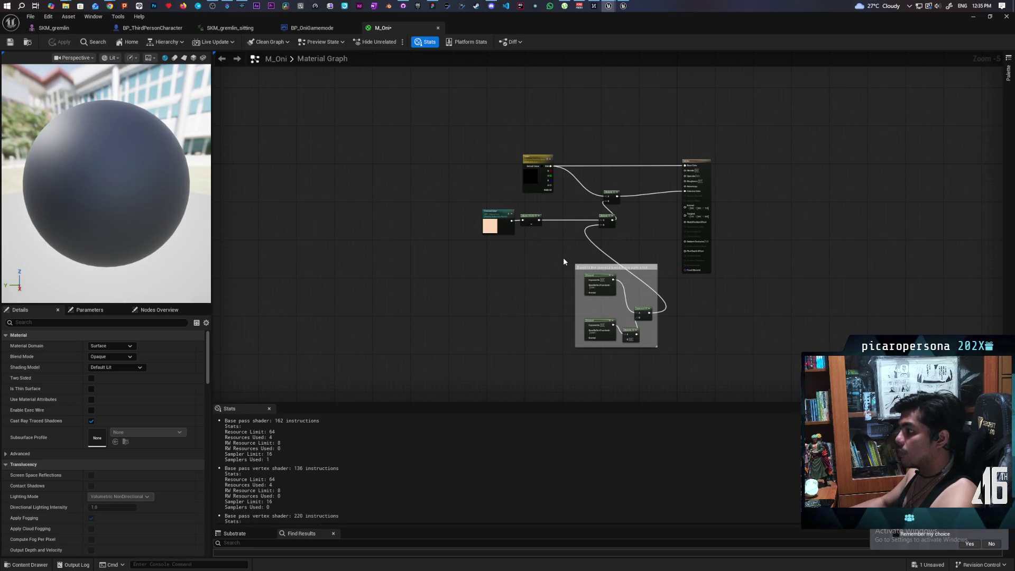
- Move the darkening comment group up and left, apply M_Oni again, and restore the editor window
scroll(562, 257, up, 2)
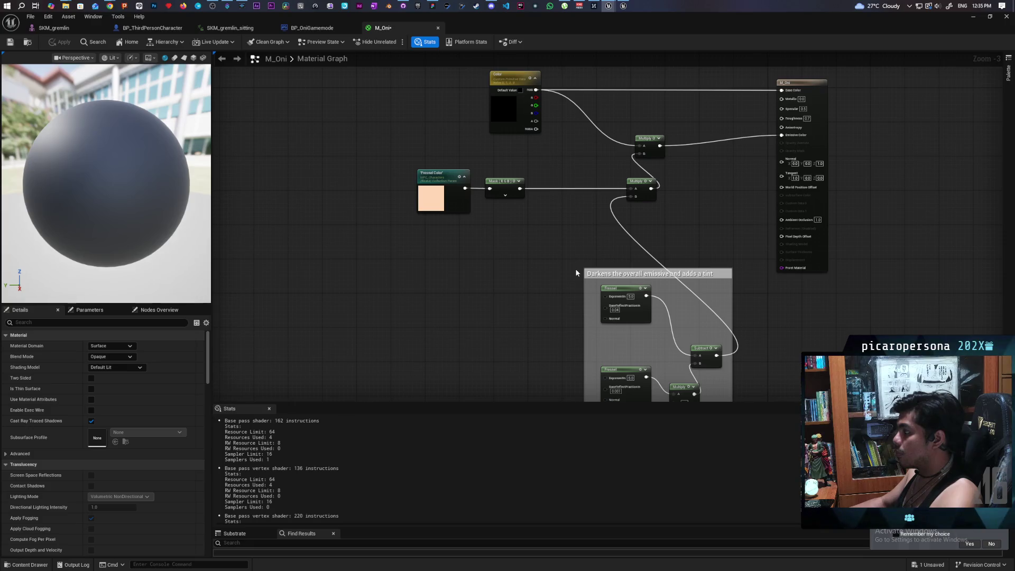
scroll(576, 273, down, 1)
mouse_move(564, 257)
mouse_down()
mouse_move(661, 405)
mouse_move(673, 361)
mouse_up()
mouse_move(667, 189)
mouse_down()
mouse_move(534, 151)
mouse_move(530, 164)
mouse_up()
key(Home)
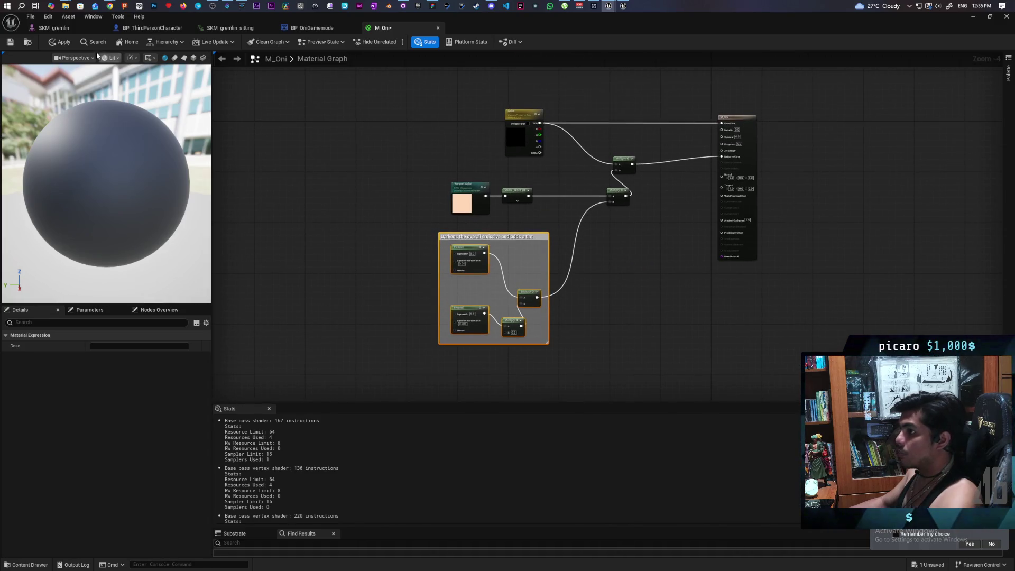
click(61, 43)
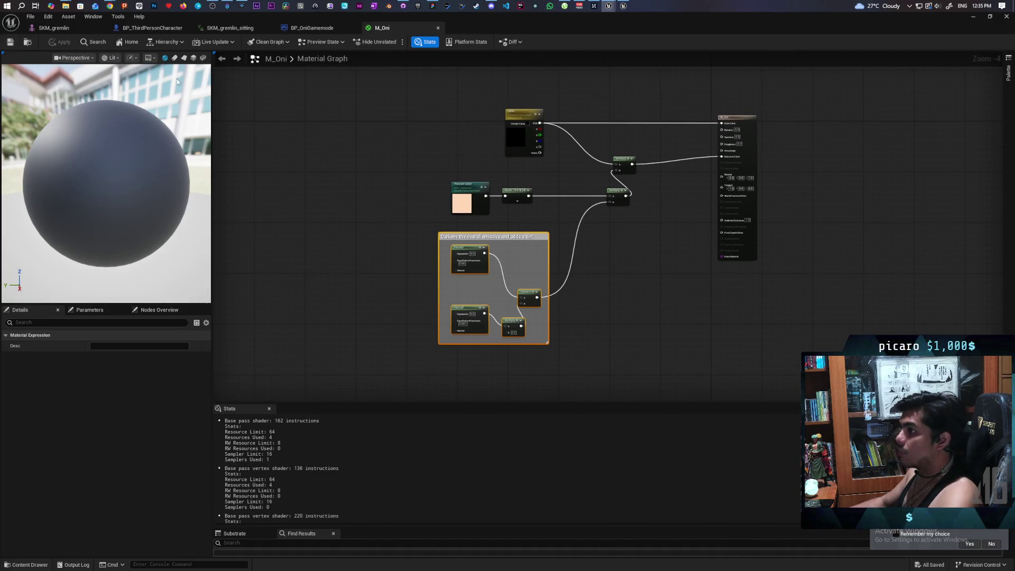
double_click(517, 30)
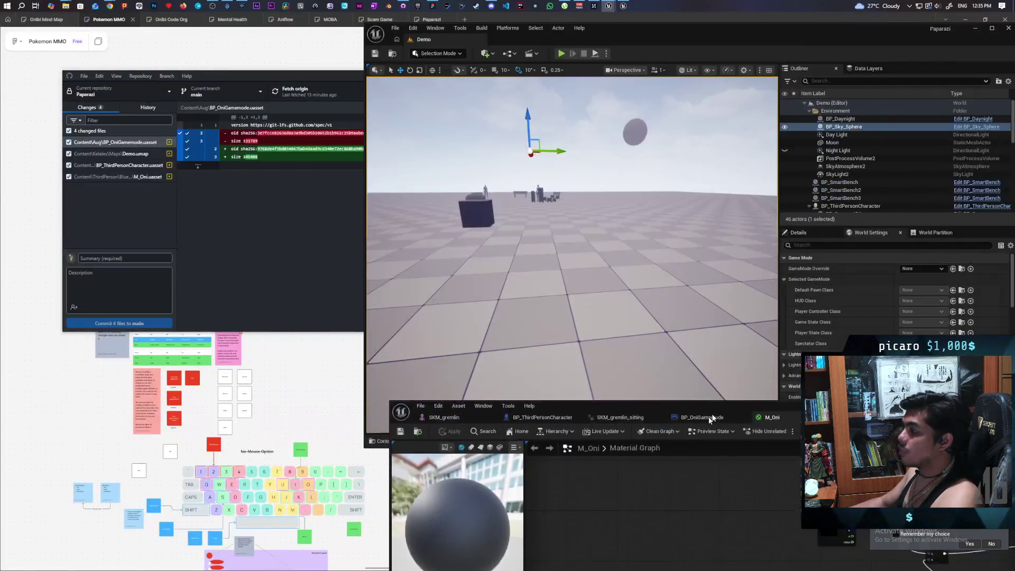
- Start a multiplayer play session and walk around the red, black and blue Oni to inspect their darkened look
click(561, 54)
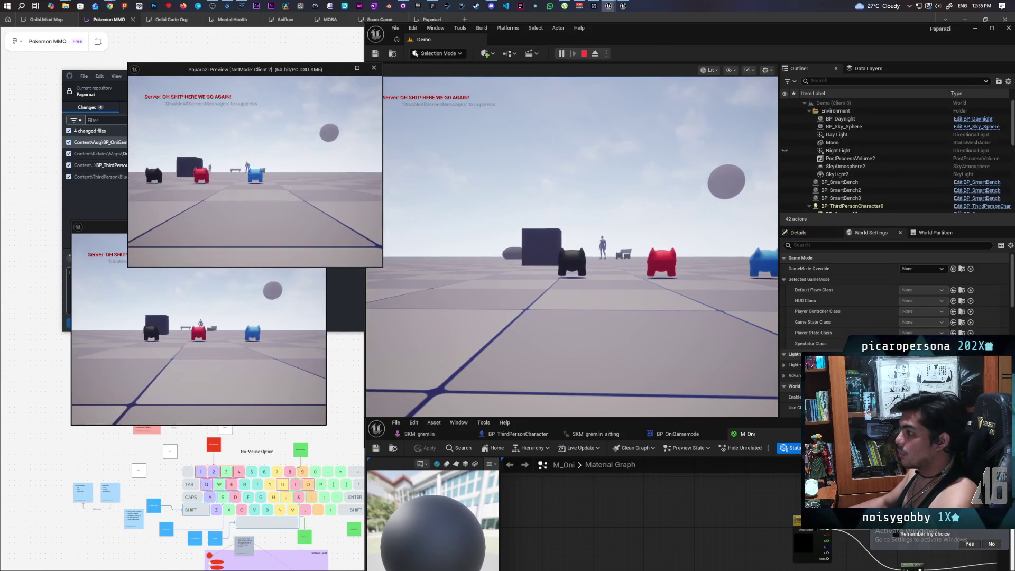
click(513, 189)
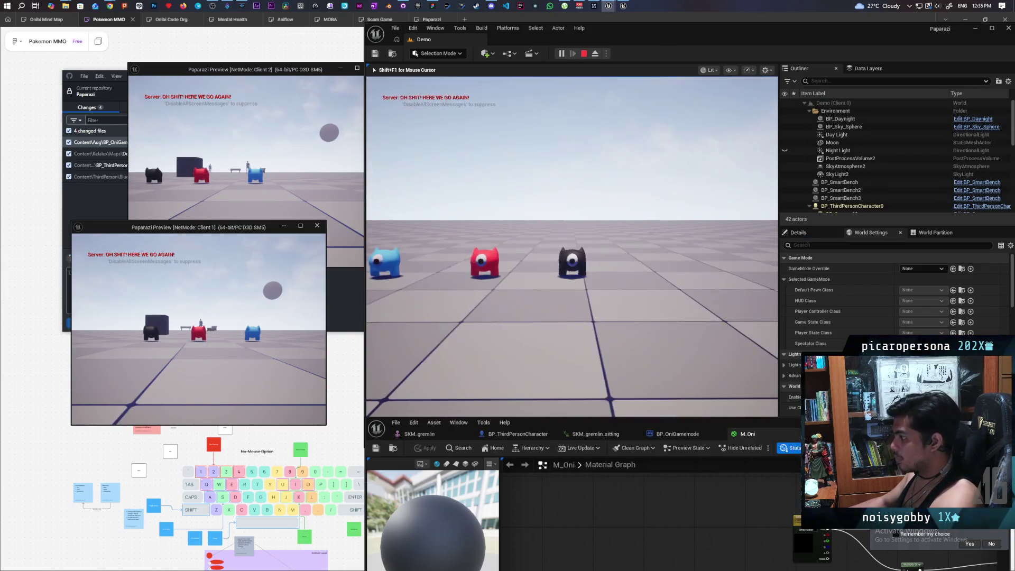
key(e)
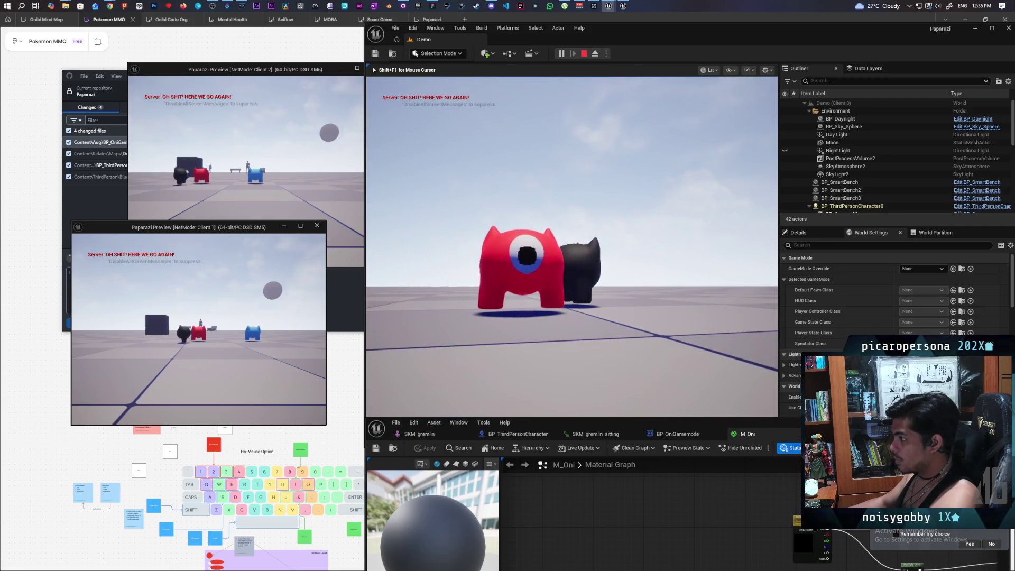
key(e)
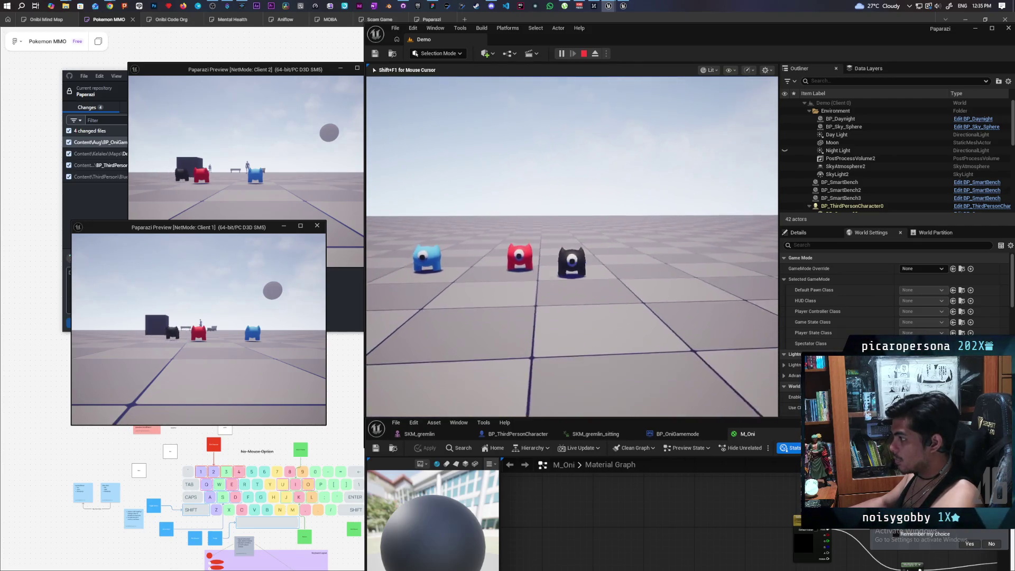
key(w)
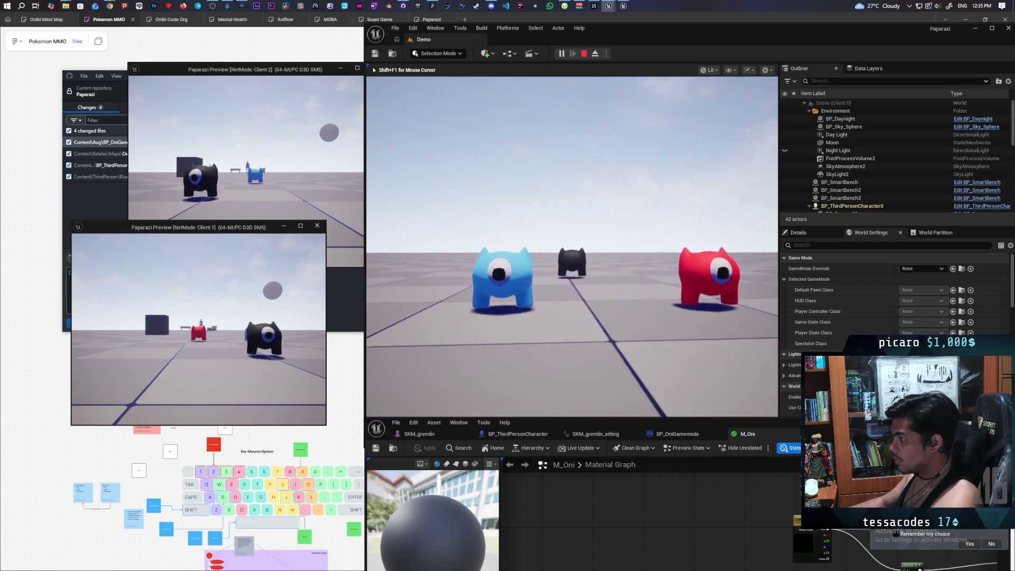
key(s)
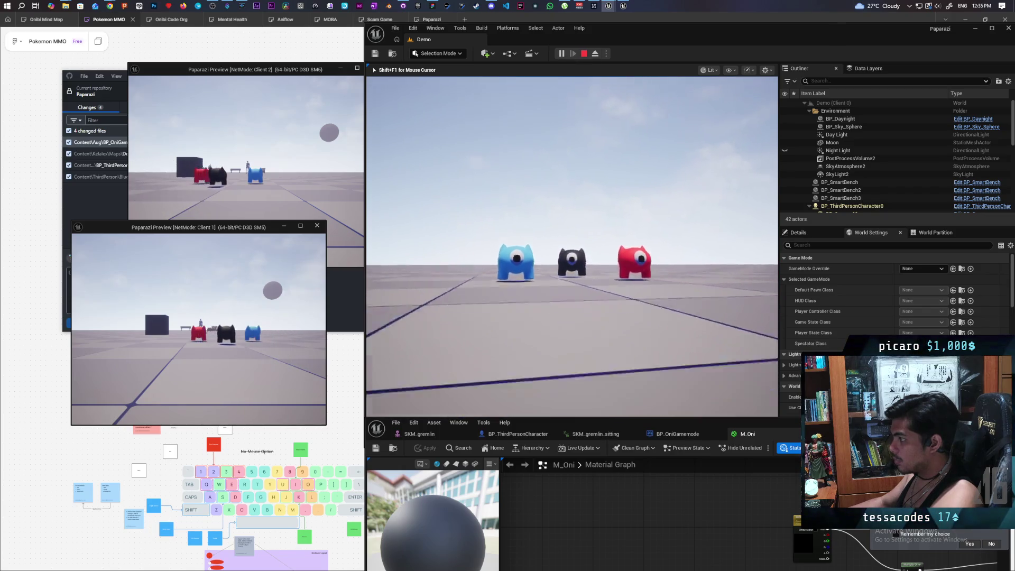
key(w)
key(s)
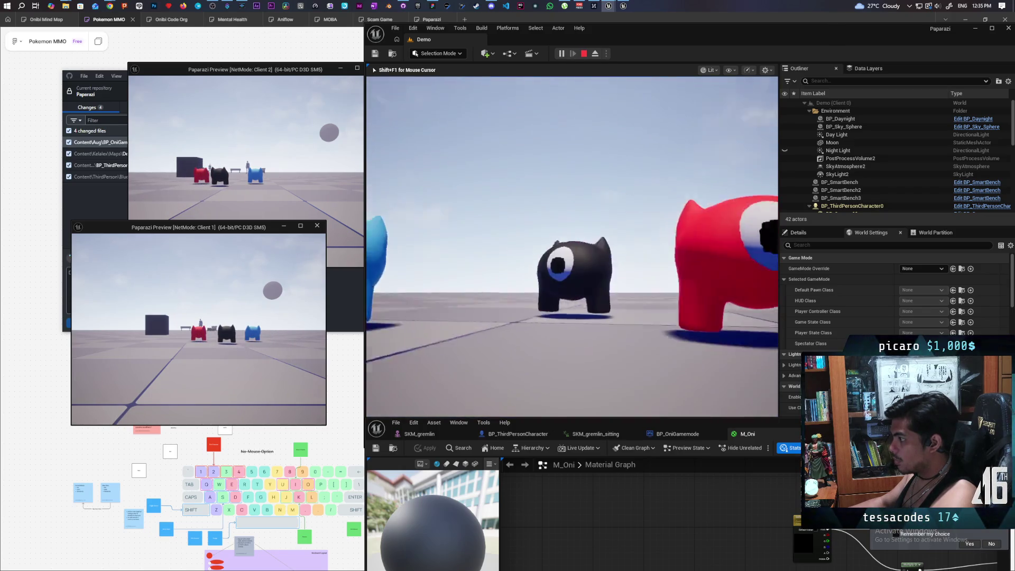
key(w)
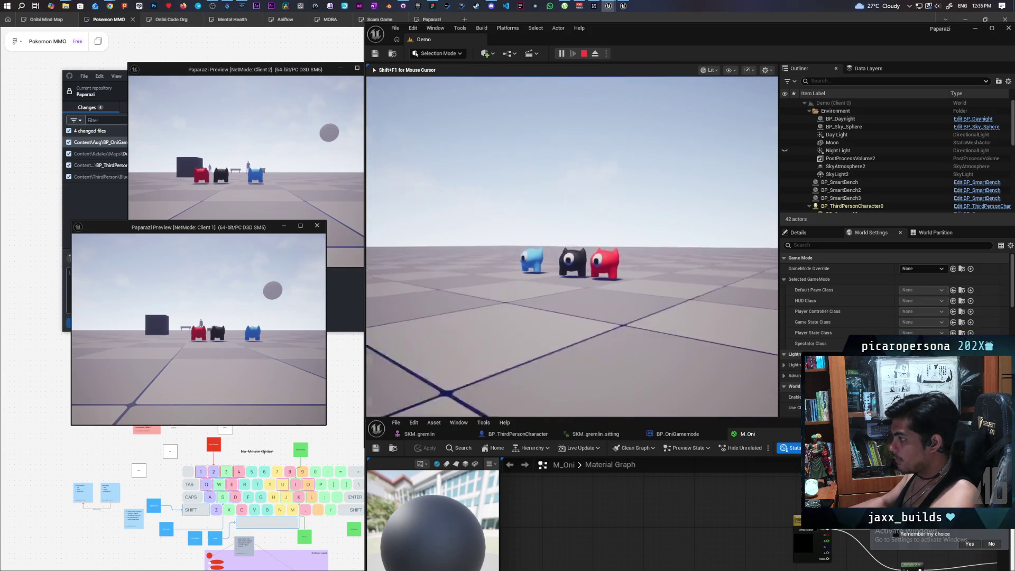
key(w)
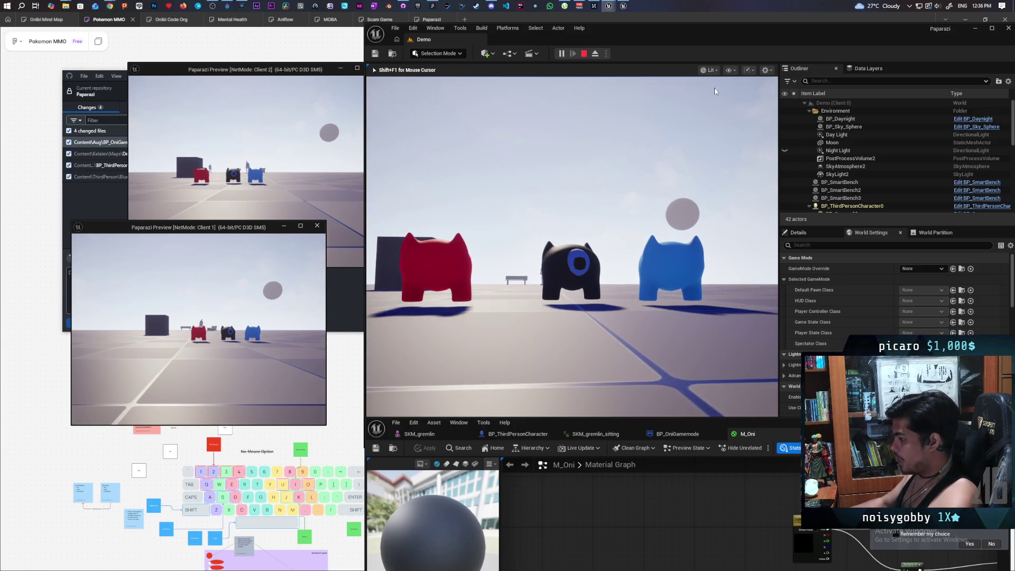
- Switch to the BP_ThirdPersonCharacter blueprint, reposition its window, and orbit the preview around the character mesh
click(517, 433)
drag(742, 431, 573, 437)
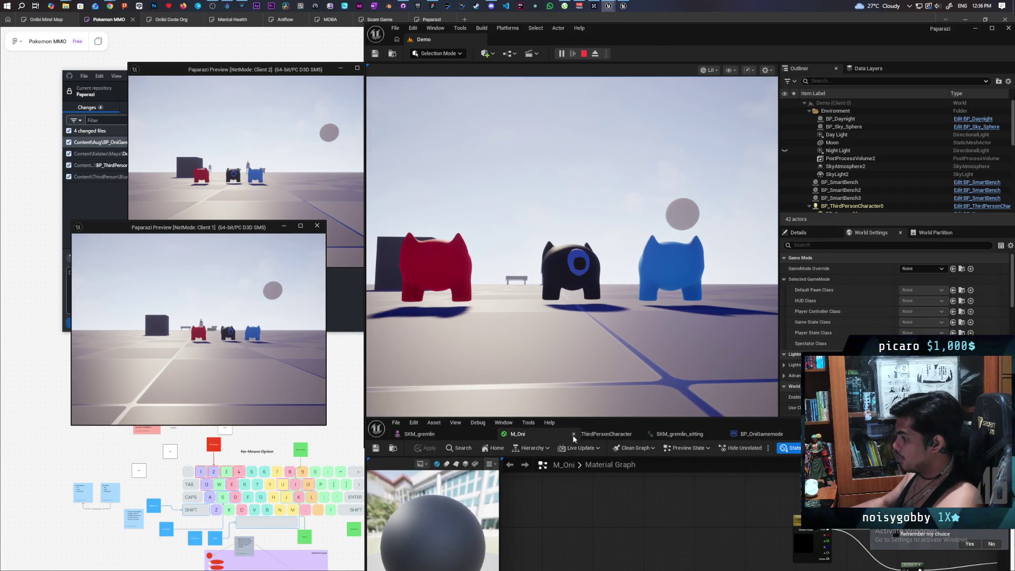
click(608, 433)
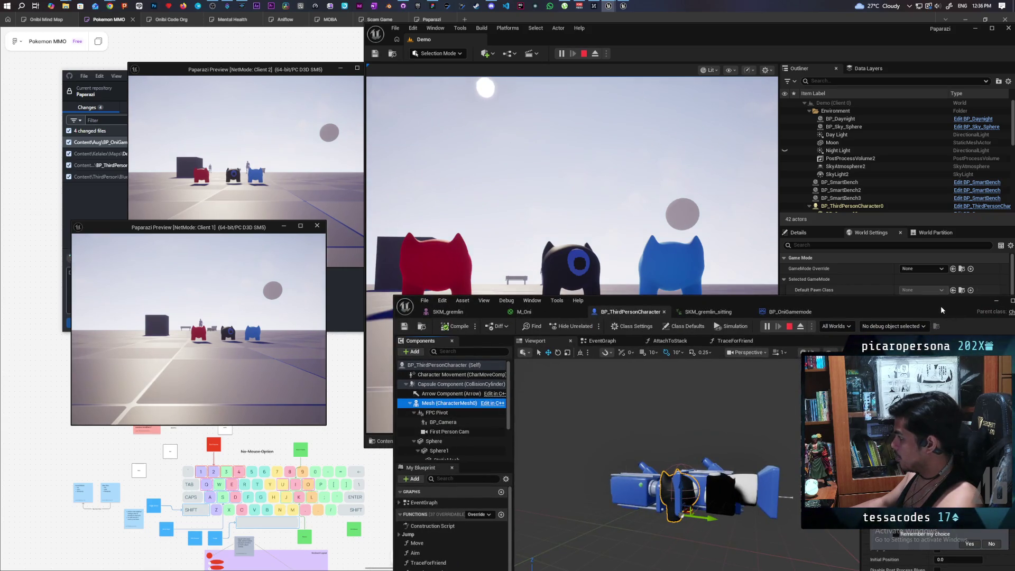
drag(941, 311, 920, 266)
scroll(660, 423, up, 5)
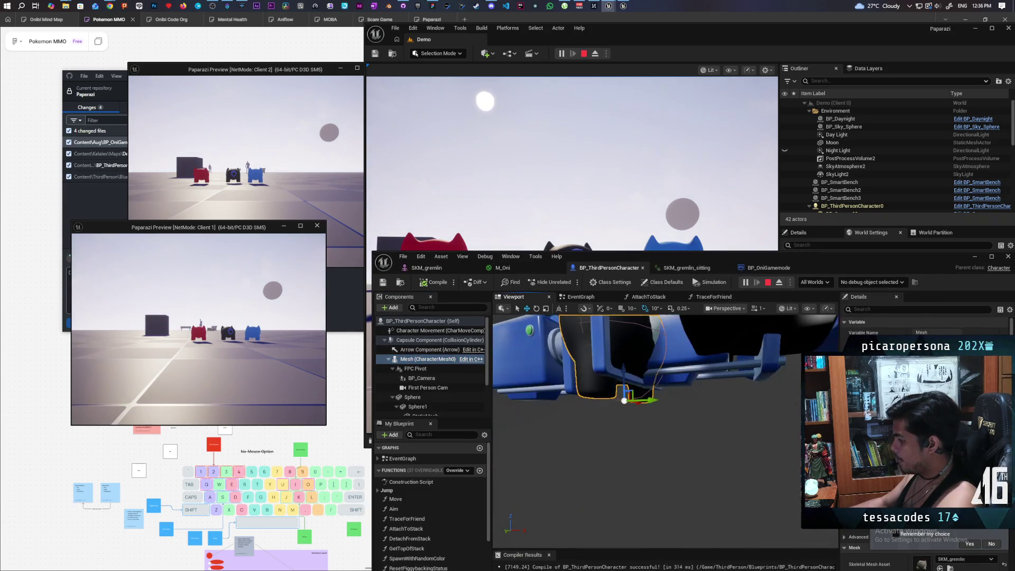
scroll(665, 430, up, 3)
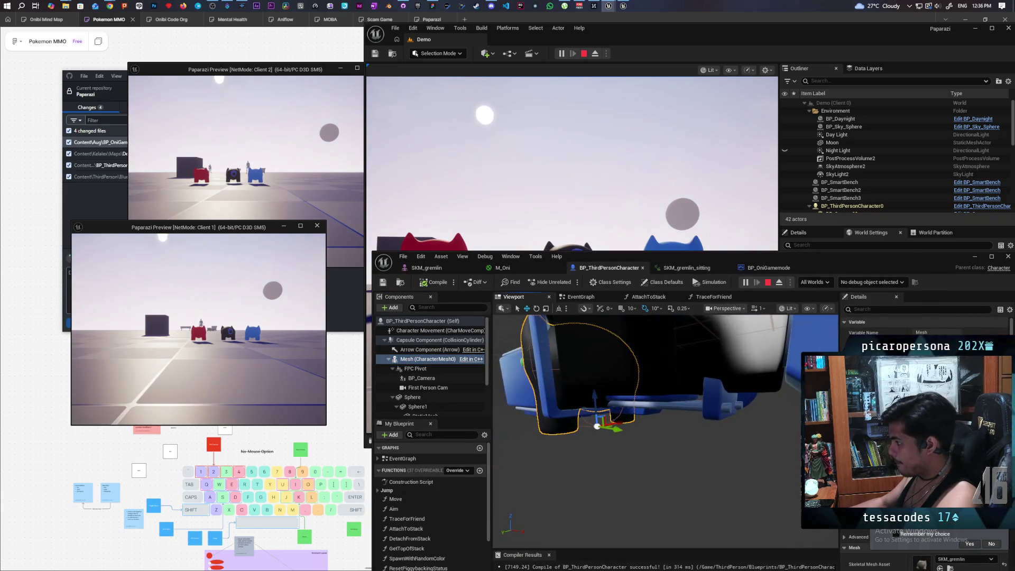
drag(664, 431, 692, 423)
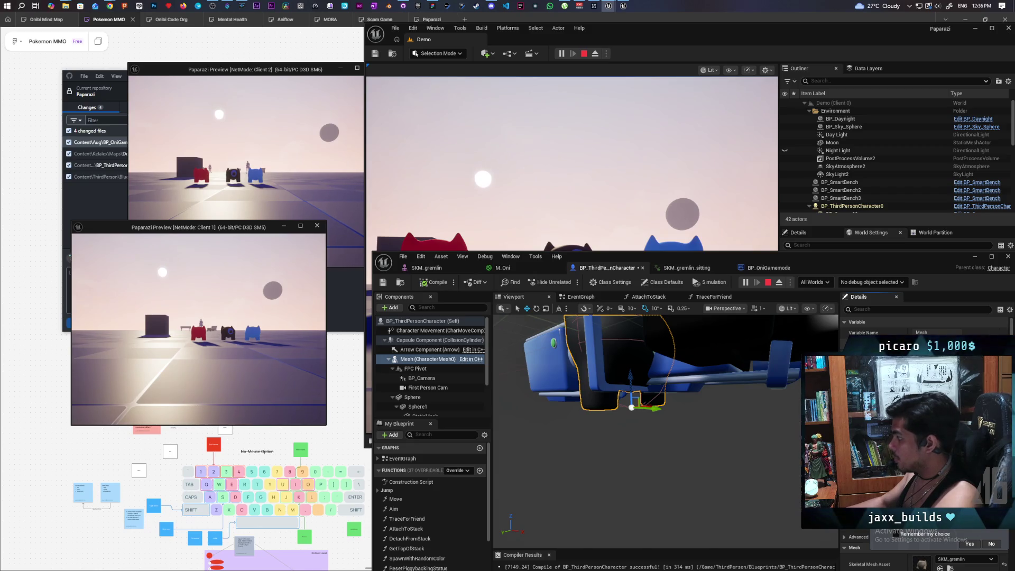
drag(929, 265, 917, 343)
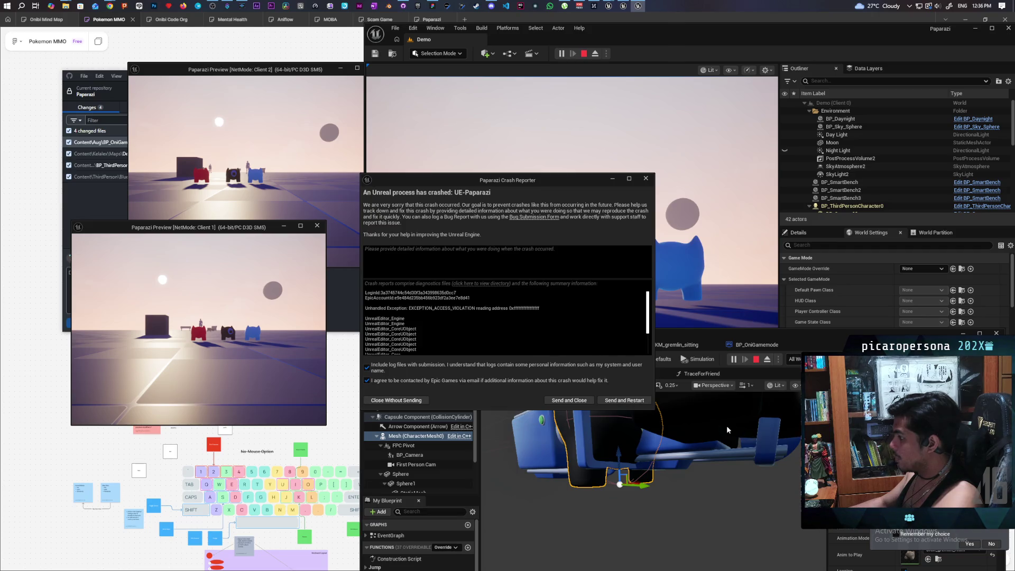
- Send and close the crash report, bring the Paparazi editor forward, and open Task Manager
click(569, 400)
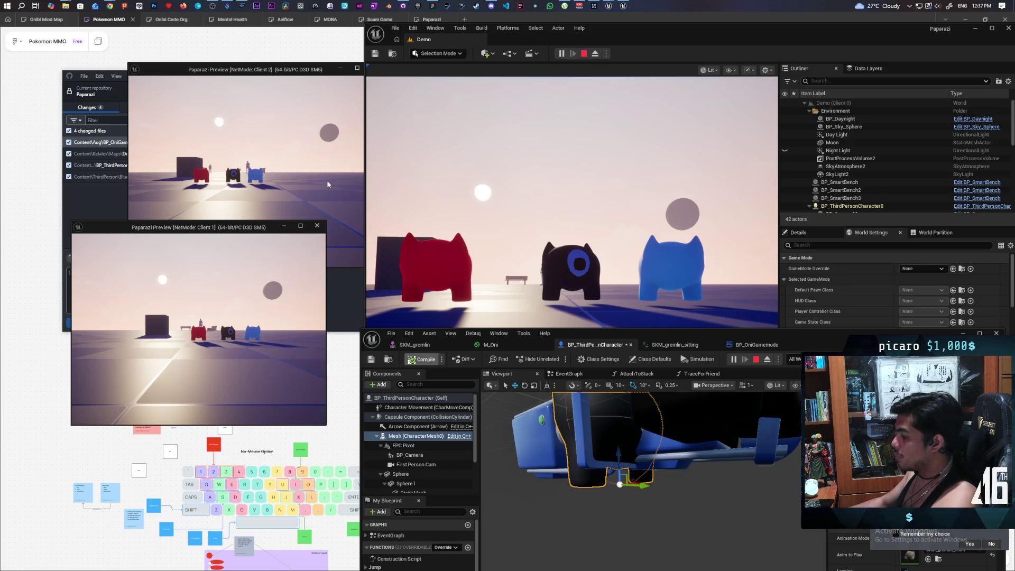
mouse_move(608, 5)
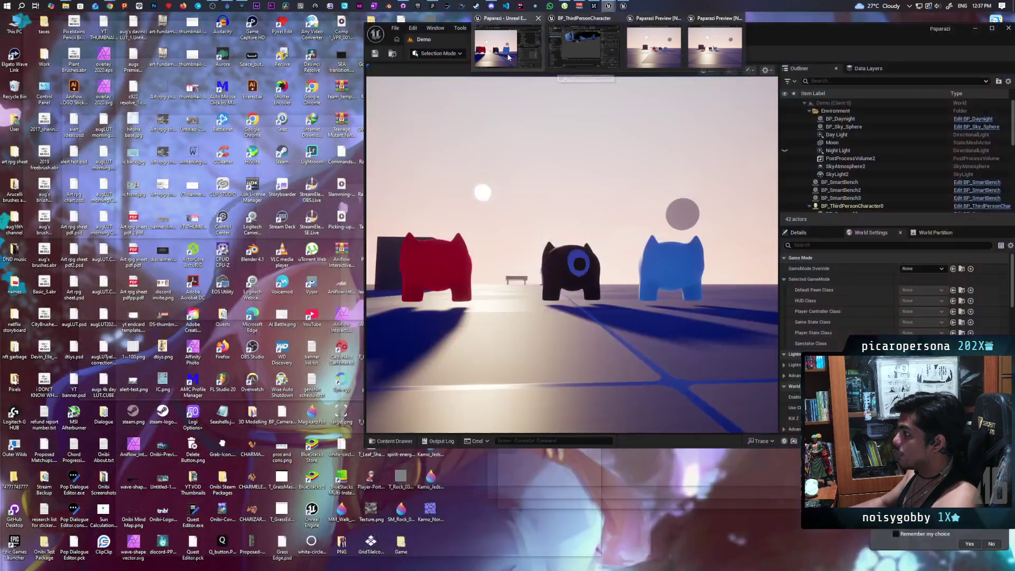
click(508, 57)
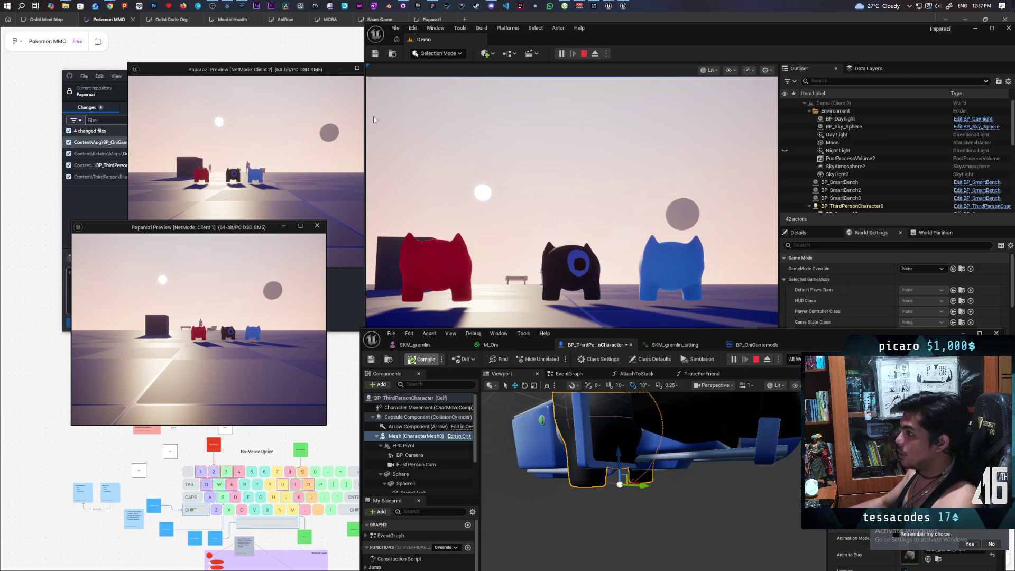
key(ctrl+shift+Escape)
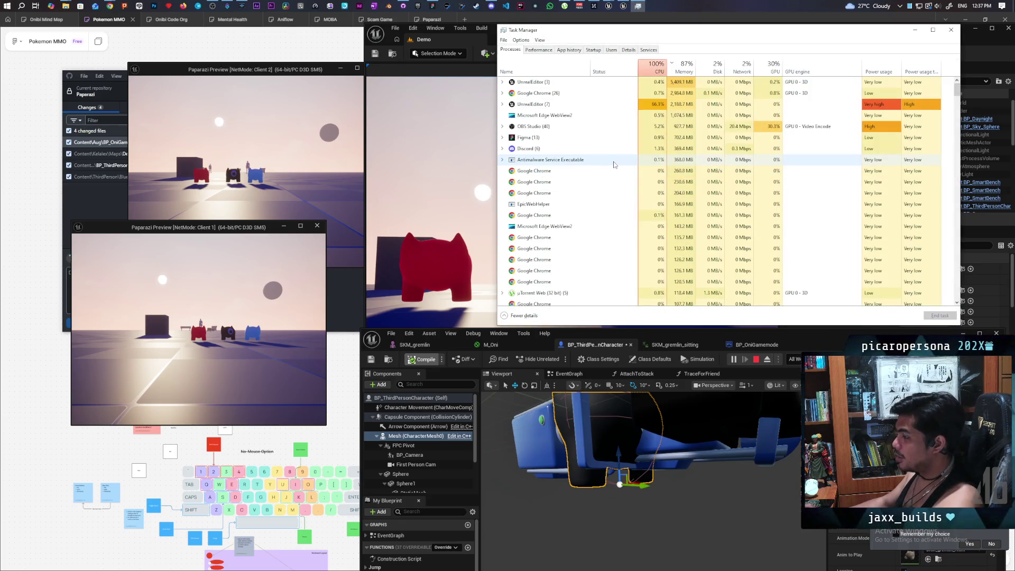
- End the frozen UnrealEditor process from Task Manager's Processes list
mouse_move(624, 6)
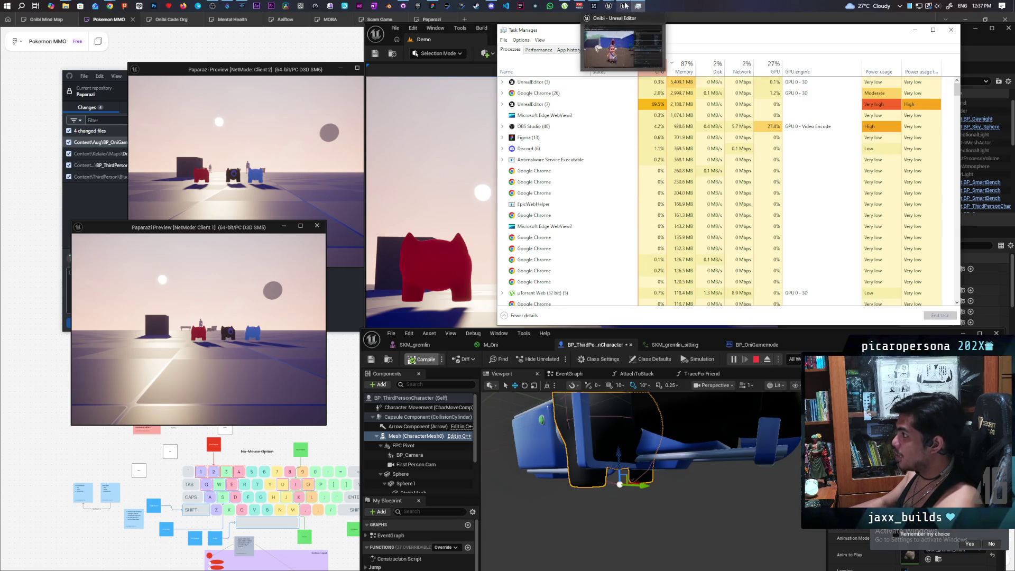
mouse_move(657, 20)
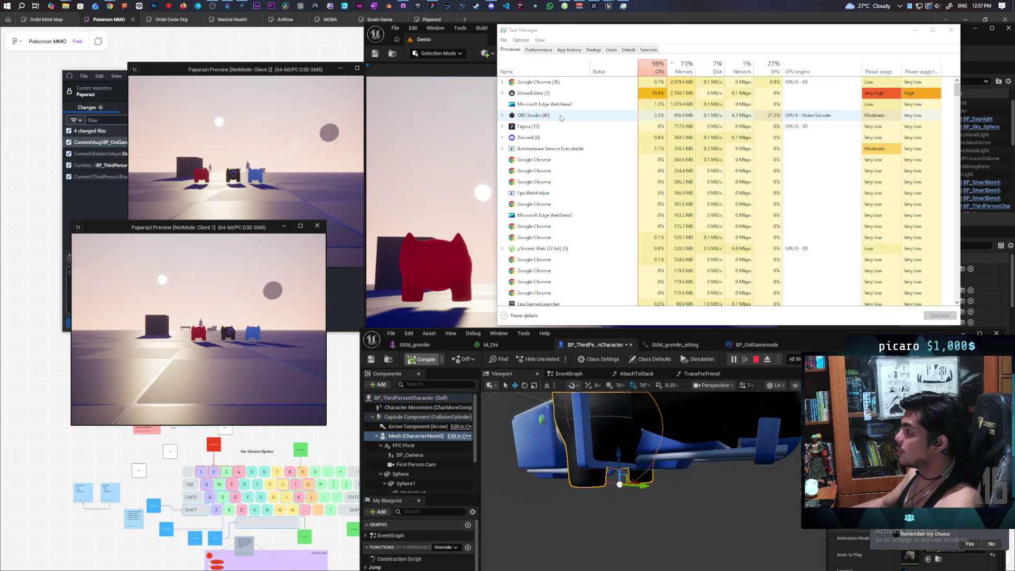
click(560, 106)
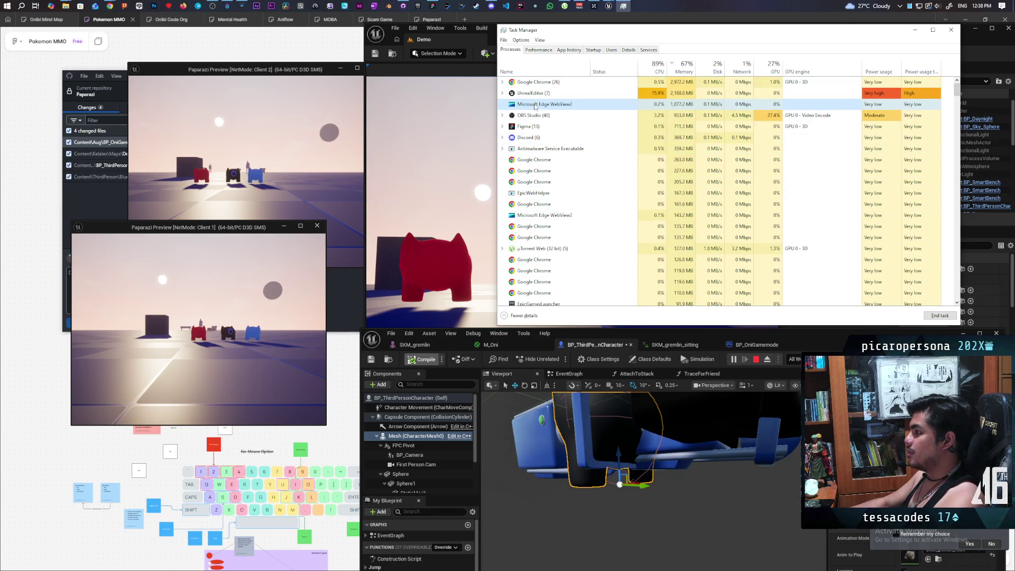
click(939, 315)
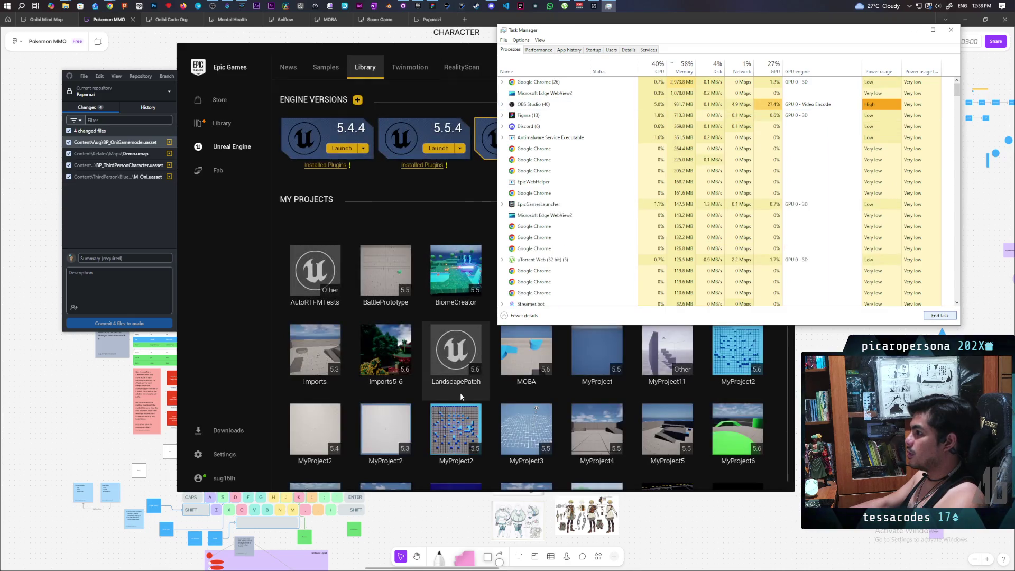
- Launch the Paparazi project from the Epic Games Launcher's My Projects library
scroll(500, 348, down, 4)
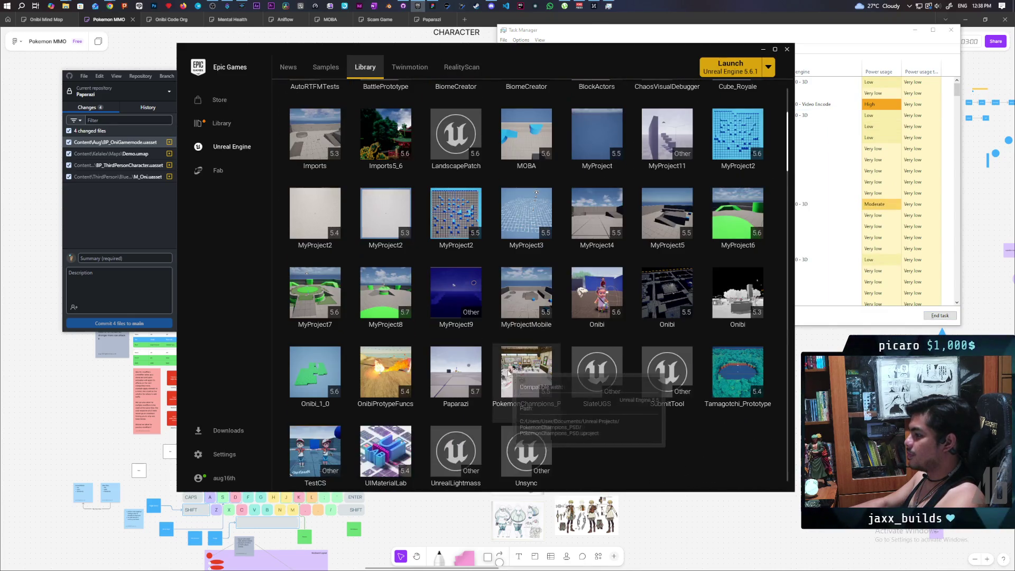
double_click(471, 377)
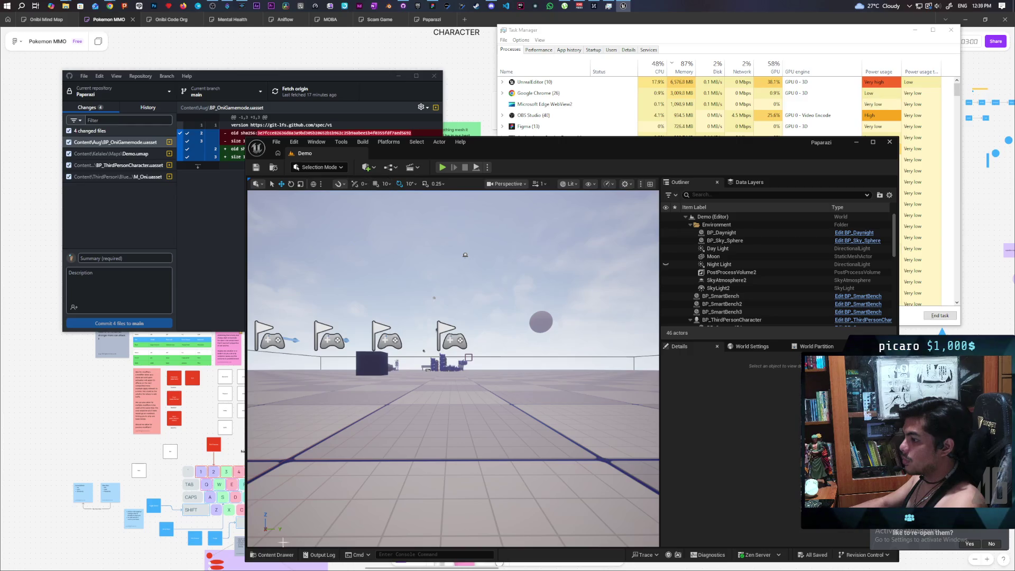
- Place a BP_ThirdPersonCharacter from ThirdPerson Blueprints near the camera and orbit around the dark character
click(272, 554)
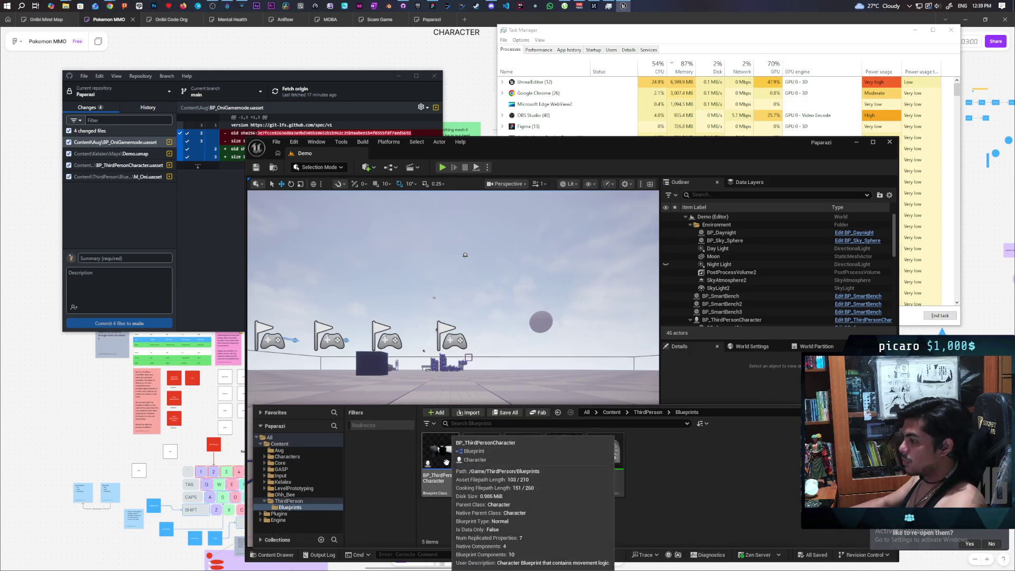
mouse_move(441, 452)
mouse_down()
mouse_move(464, 402)
mouse_move(428, 417)
mouse_move(420, 374)
mouse_up()
scroll(454, 368, down, 5)
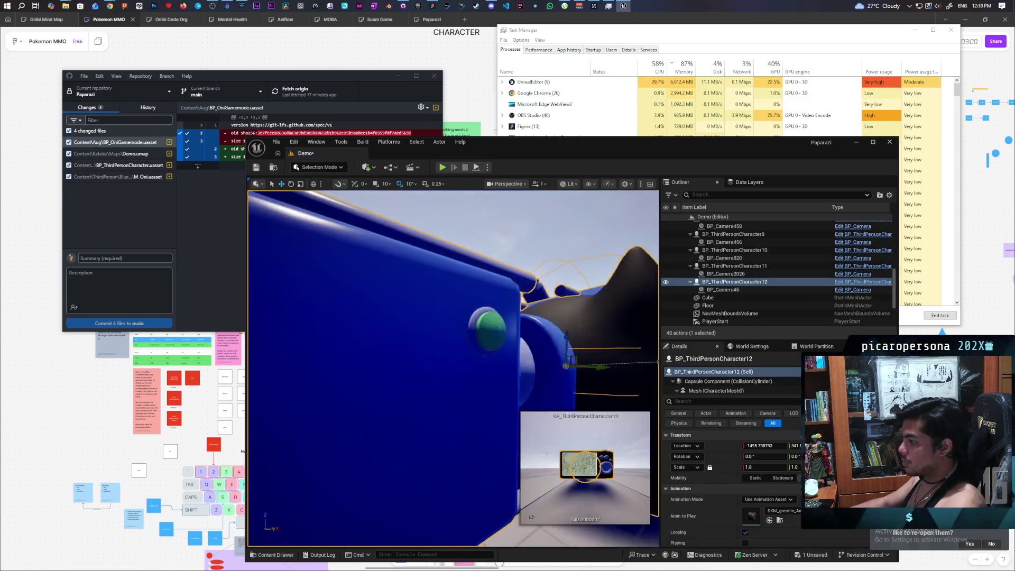
scroll(454, 368, down, 5)
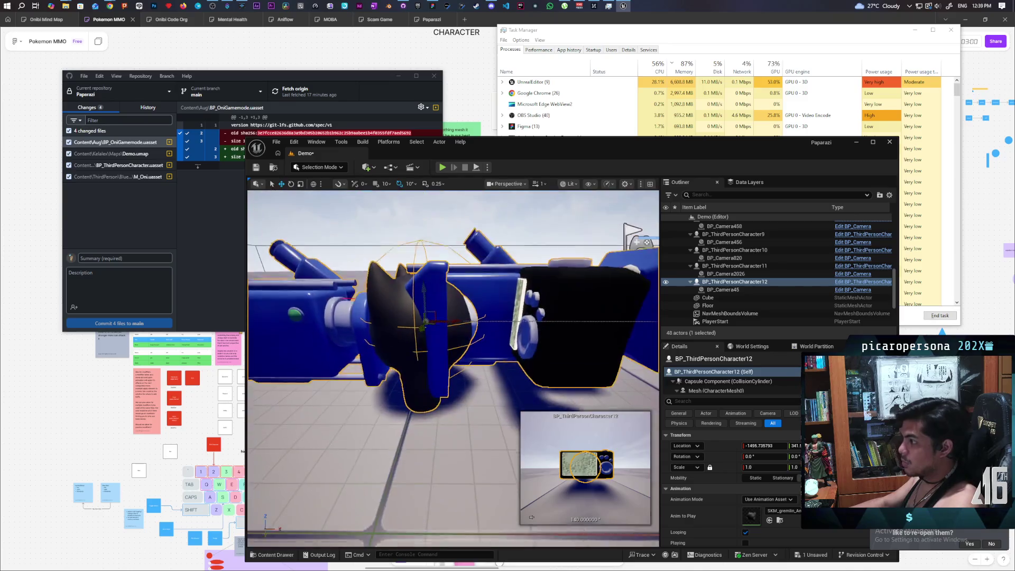
scroll(454, 369, up, 5)
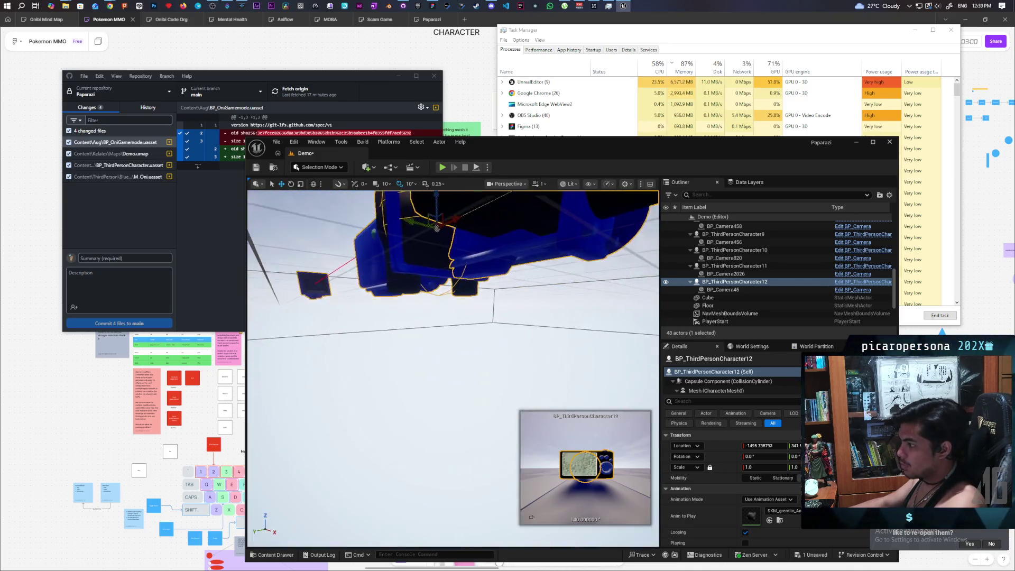
scroll(453, 368, up, 5)
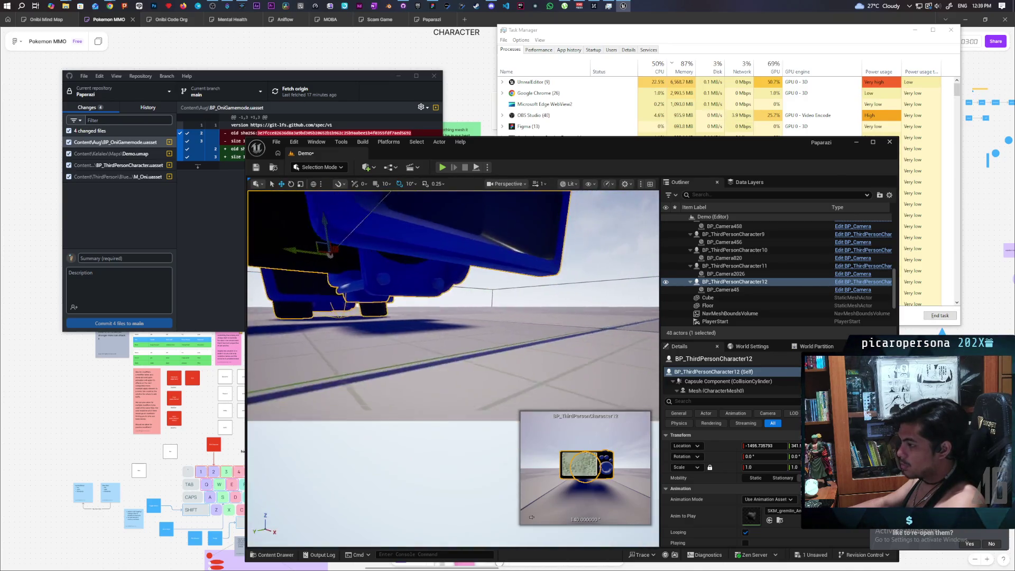
scroll(454, 369, down, 5)
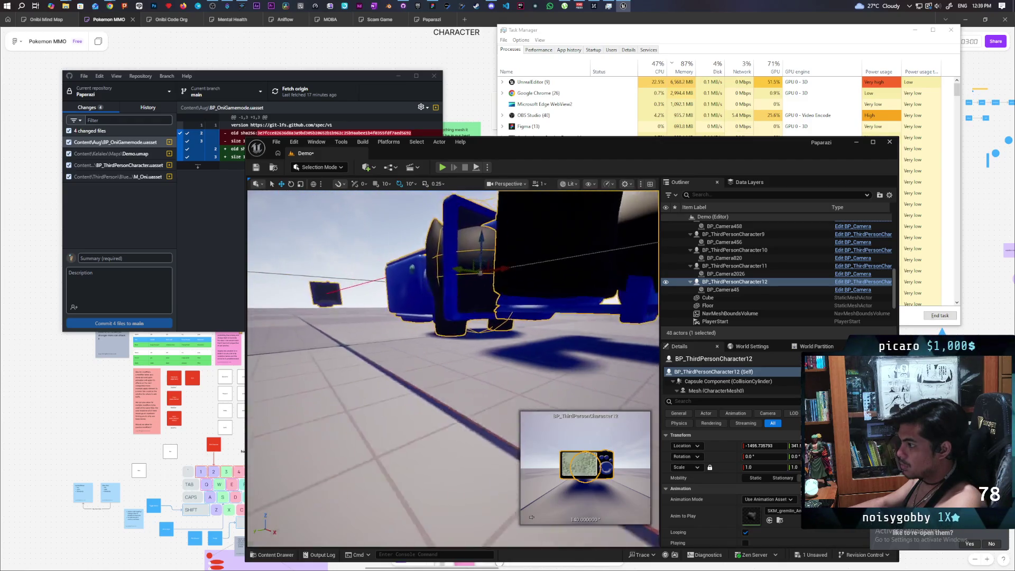
scroll(454, 368, down, 3)
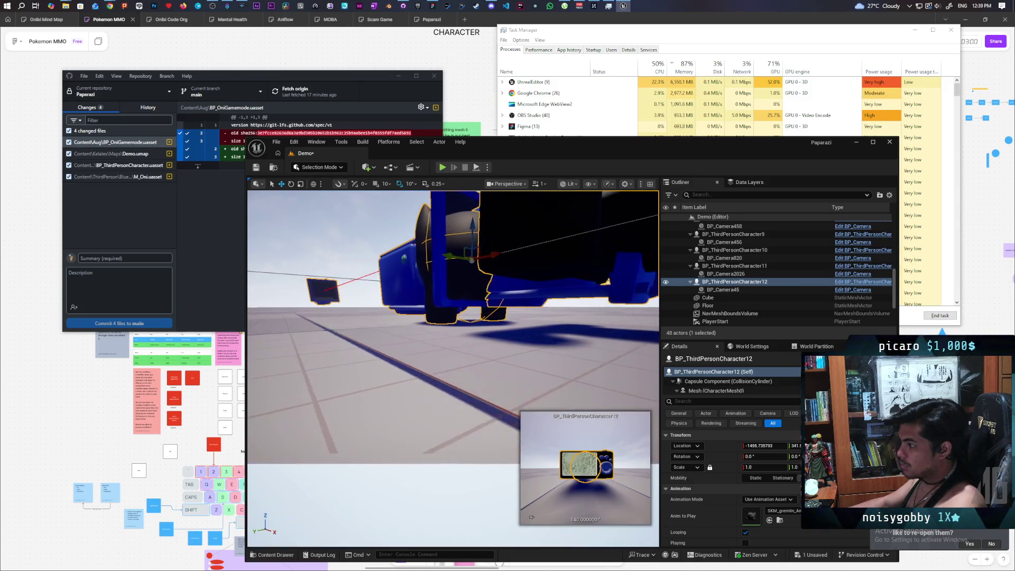
scroll(453, 369, down, 2)
scroll(453, 369, down, 3)
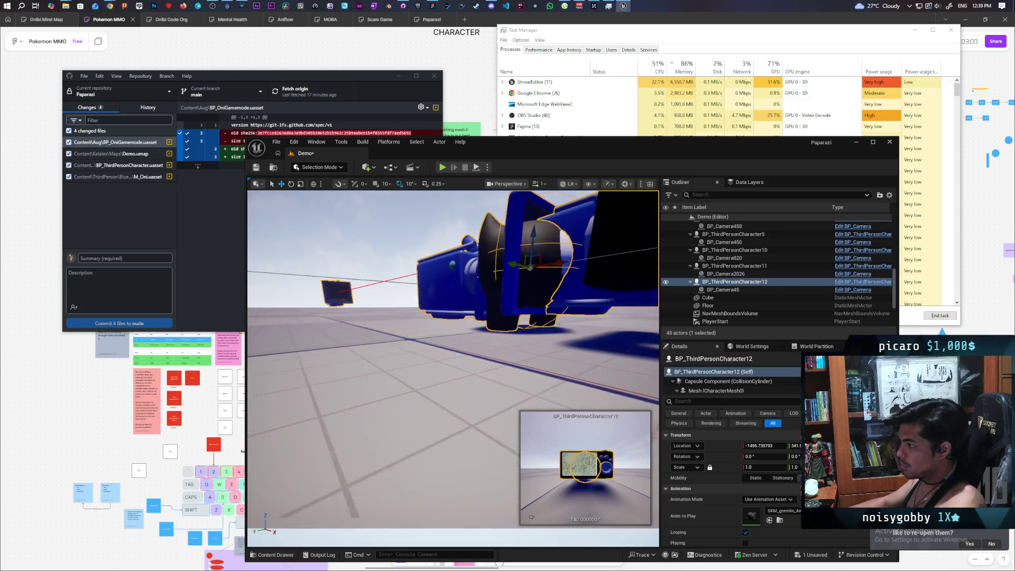
scroll(454, 368, up, 5)
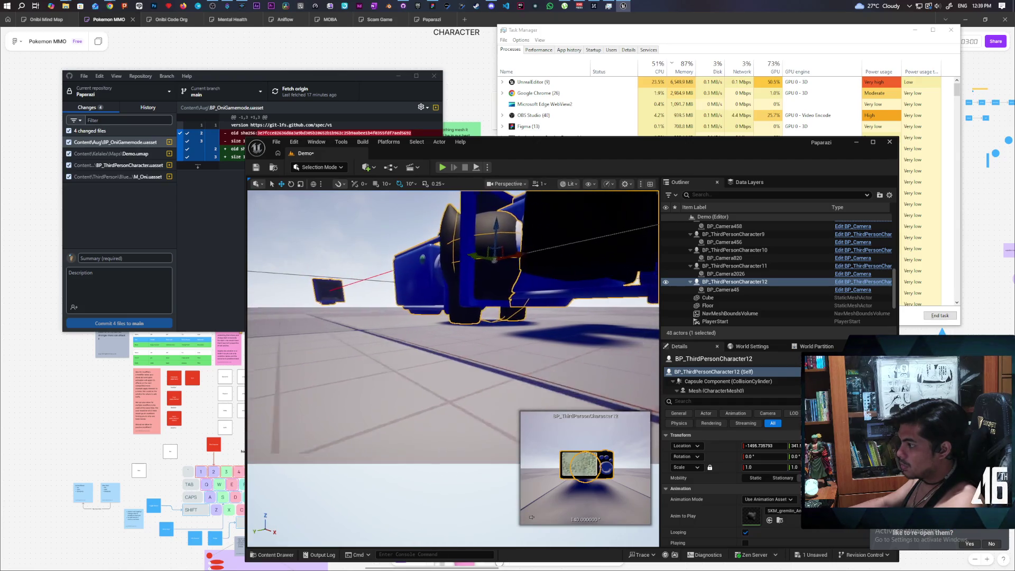
scroll(454, 369, up, 3)
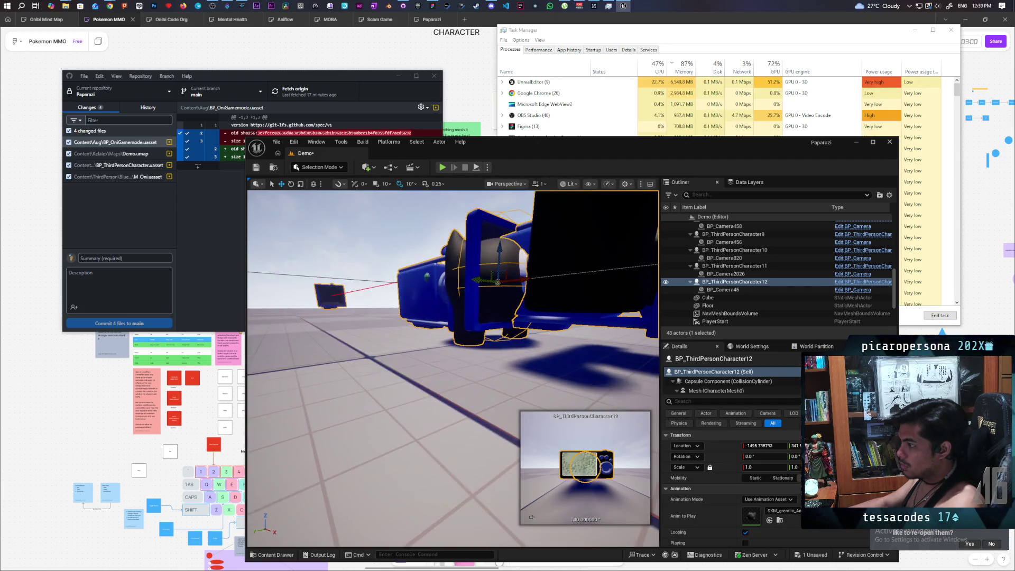
drag(453, 368, 373, 370)
drag(511, 246, 510, 246)
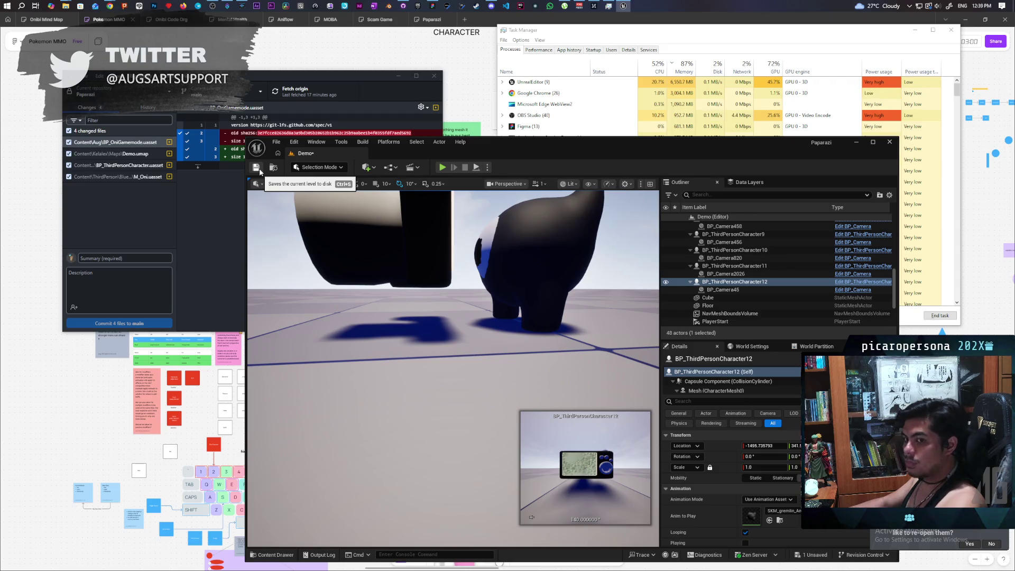
- Save the Demo level and delete BP_ThirdPersonCharacter12 with its camera, leaving 46 actors
click(256, 167)
drag(335, 243, 335, 242)
drag(517, 342, 516, 342)
key(Delete)
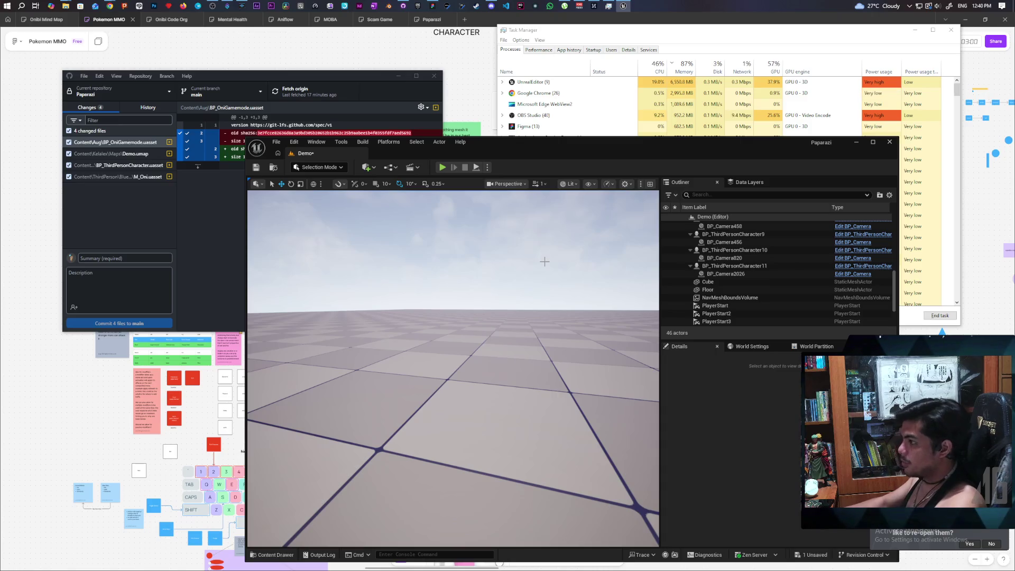
mouse_move(548, 146)
mouse_down()
mouse_move(688, 27)
mouse_move(691, 35)
mouse_up()
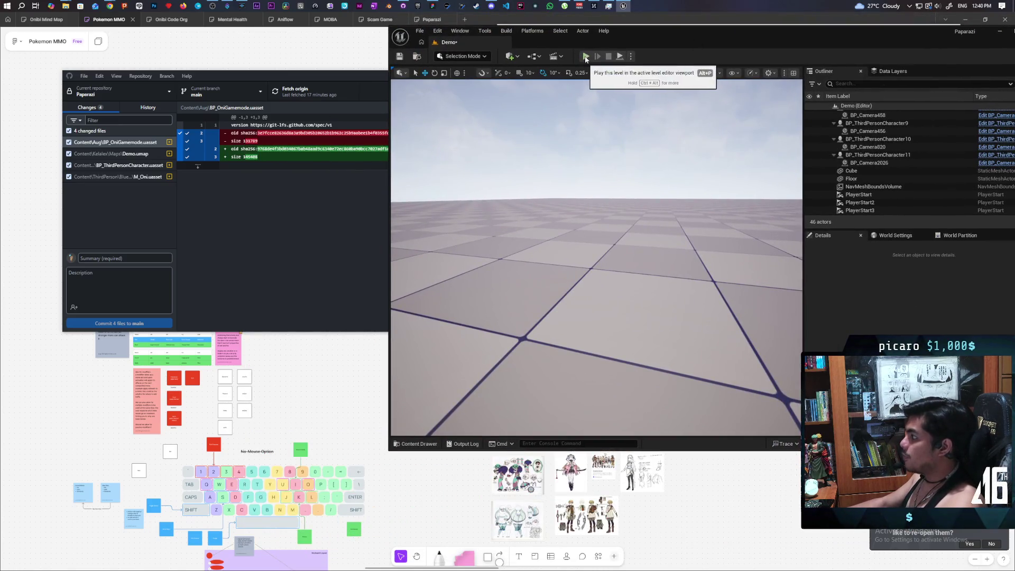
- Run and stop a two-client play test, then open BP_ThirdPersonCharacter from the Content Drawer
click(896, 236)
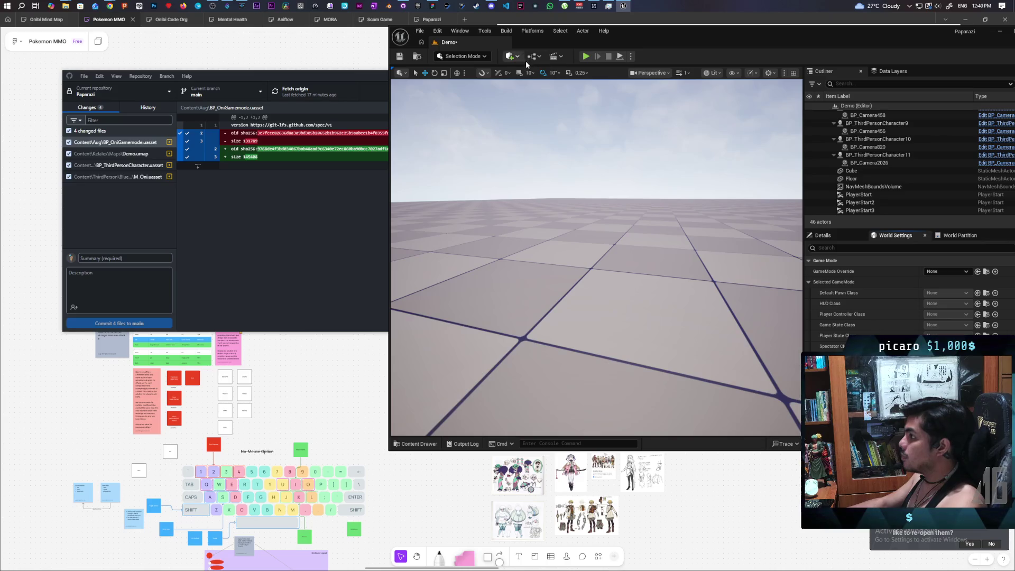
click(586, 56)
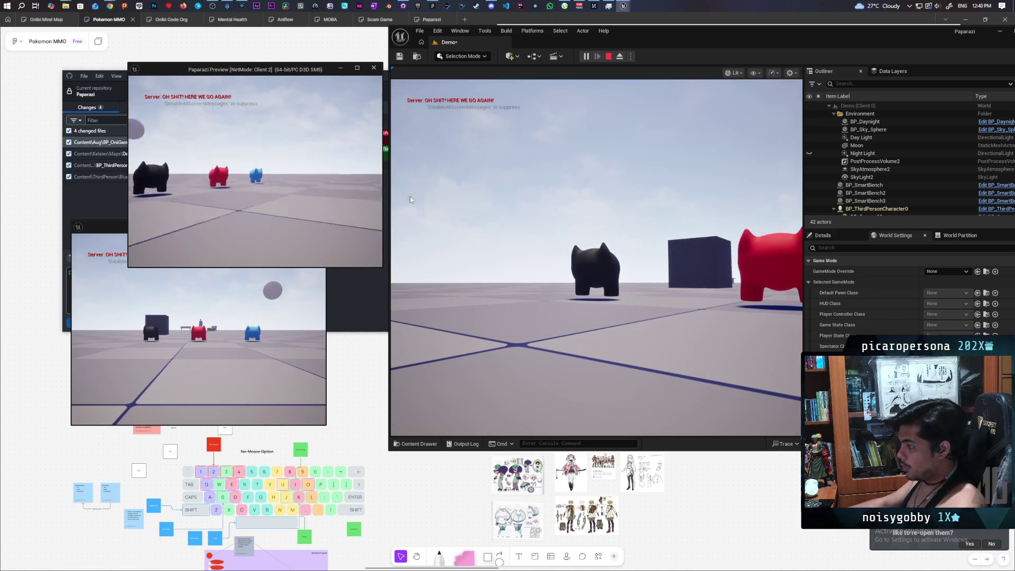
click(595, 257)
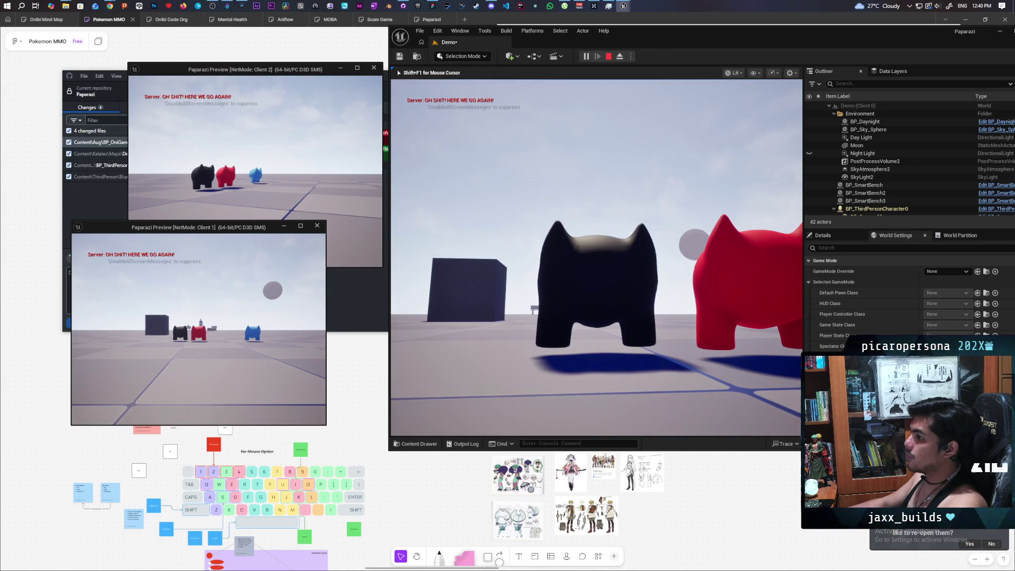
key(Escape)
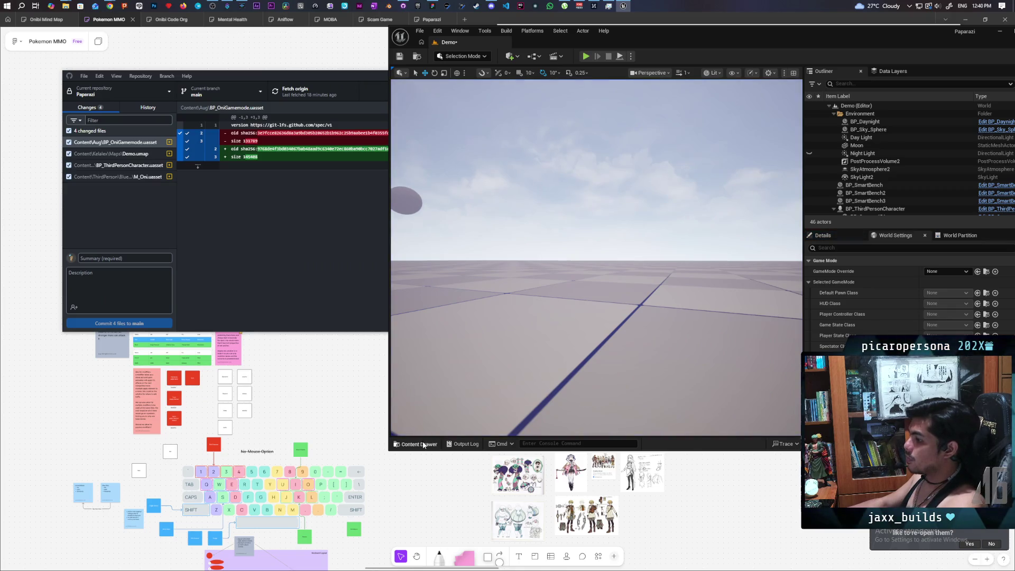
click(423, 445)
double_click(584, 349)
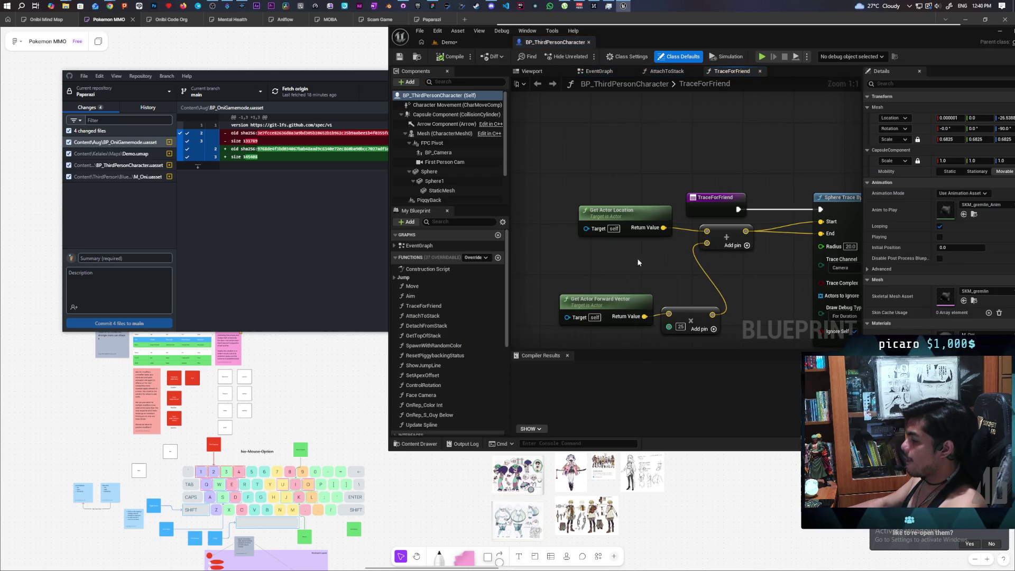
- In the character's EventGraph, add a keyboard event node set to the Down key
scroll(636, 257, down, 6)
drag(632, 255, 611, 187)
click(608, 88)
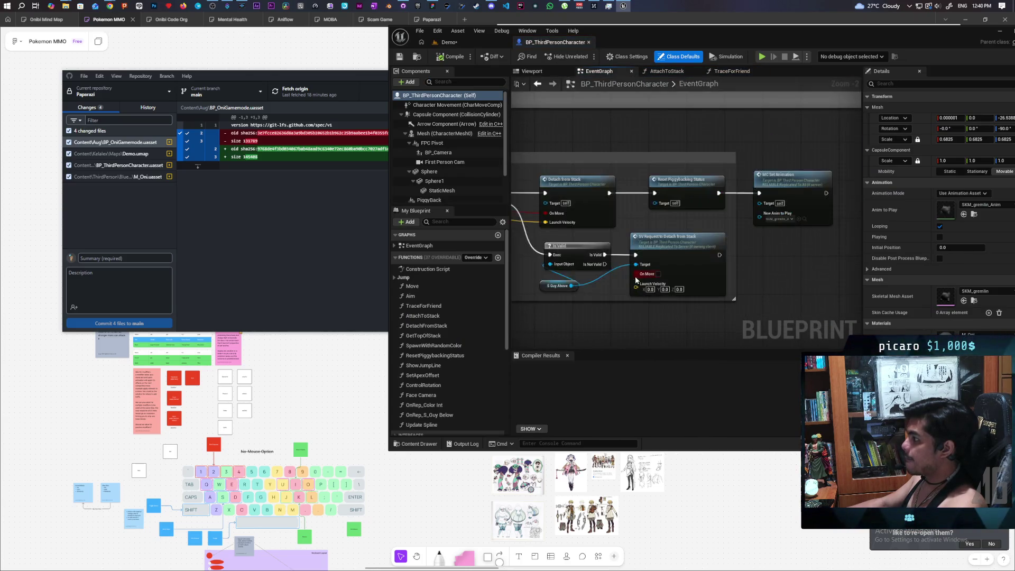
scroll(581, 233, down, 4)
scroll(594, 217, up, 3)
right_click(614, 213)
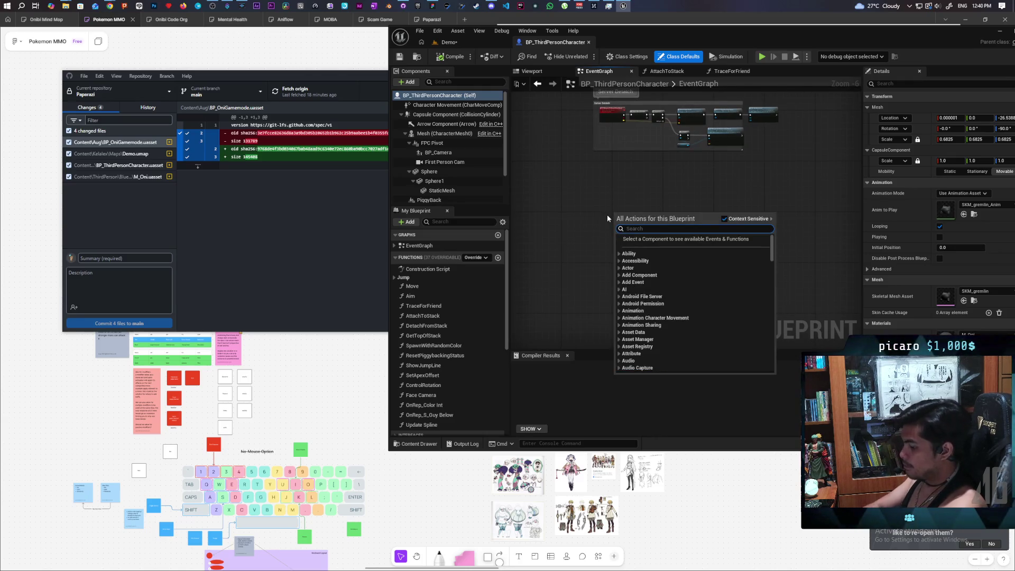
text(k)
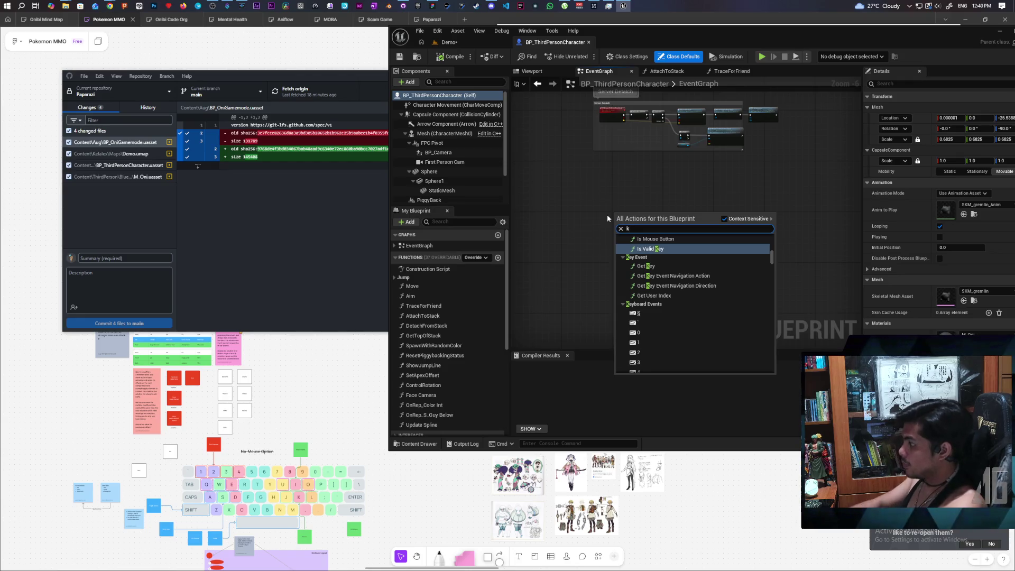
click(675, 349)
scroll(673, 149, up, 7)
scroll(673, 149, down, 5)
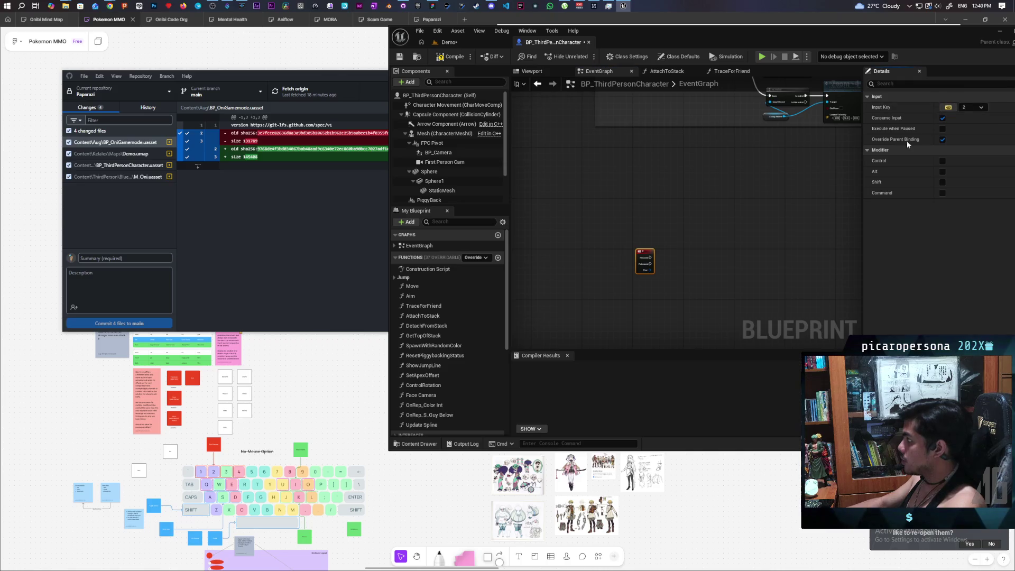
key(Down)
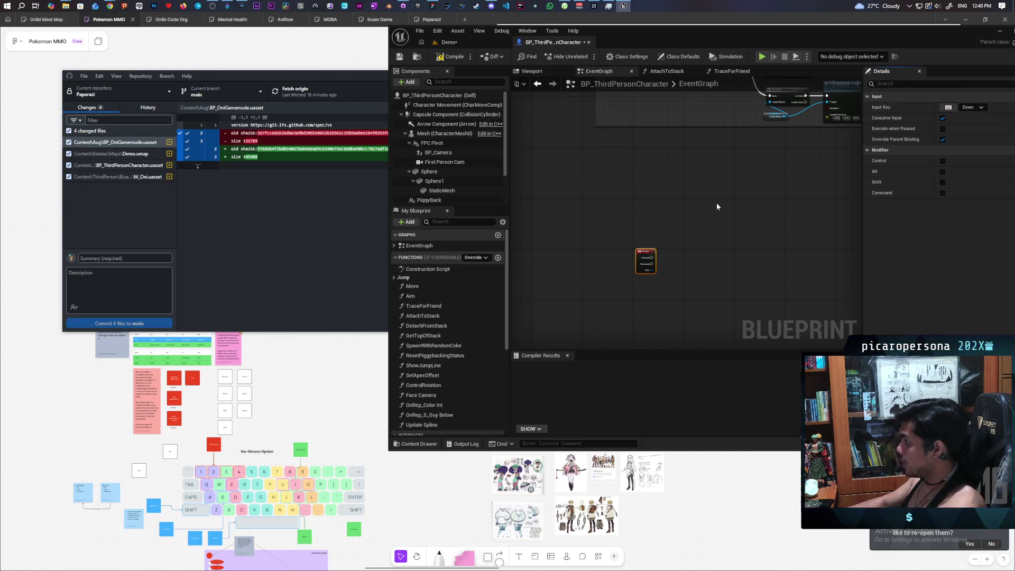
click(646, 251)
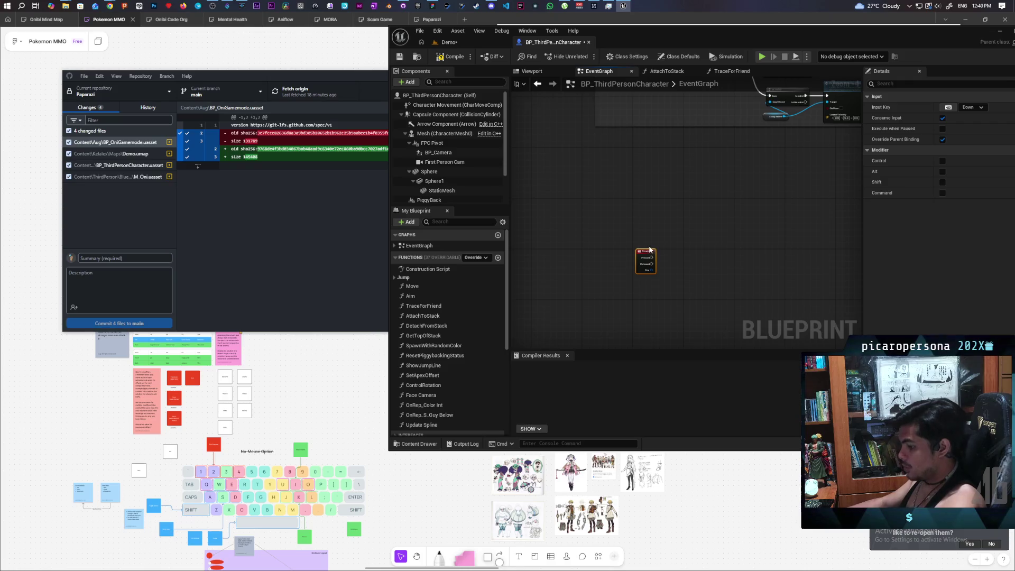
- Duplicate the Down key event node to create the Up key event
key(ctrl+c)
key(ctrl+v)
scroll(646, 232, up, 1)
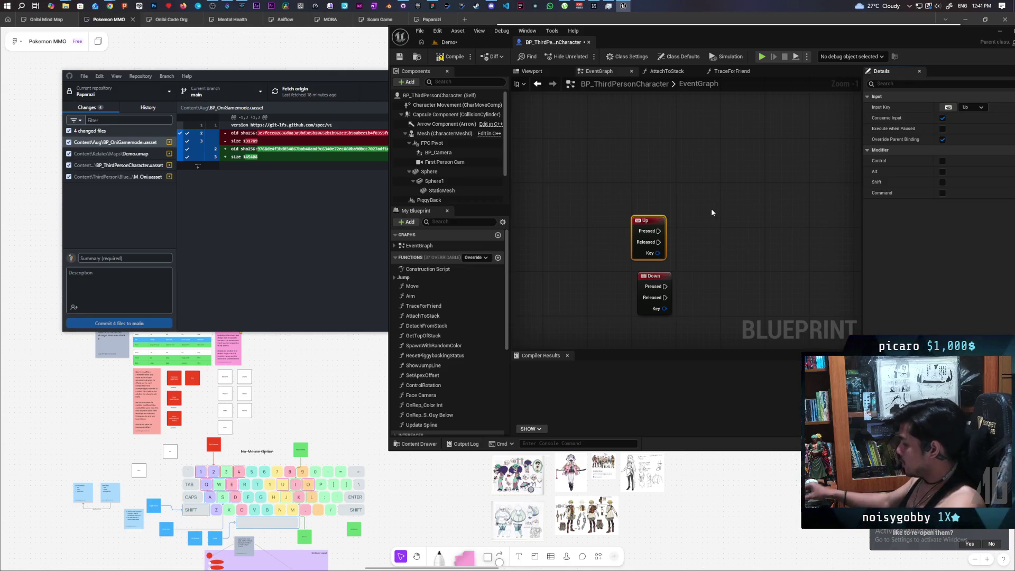
- Add a Mesh reference feeding a new Set Relative Location node, and arrange it
mouse_move(432, 138)
mouse_down()
mouse_move(645, 162)
mouse_move(682, 200)
mouse_up()
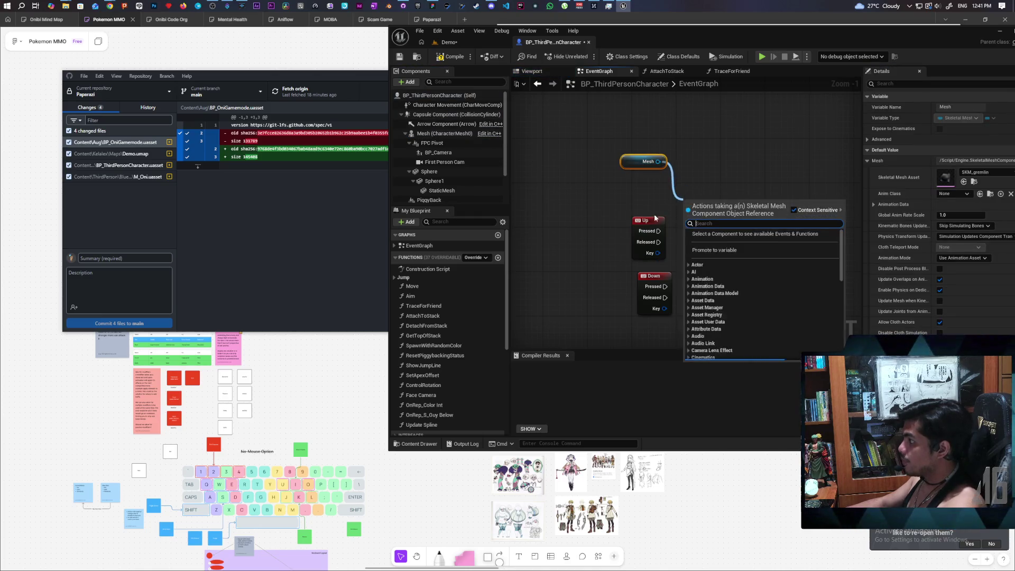
click(622, 285)
click(644, 281)
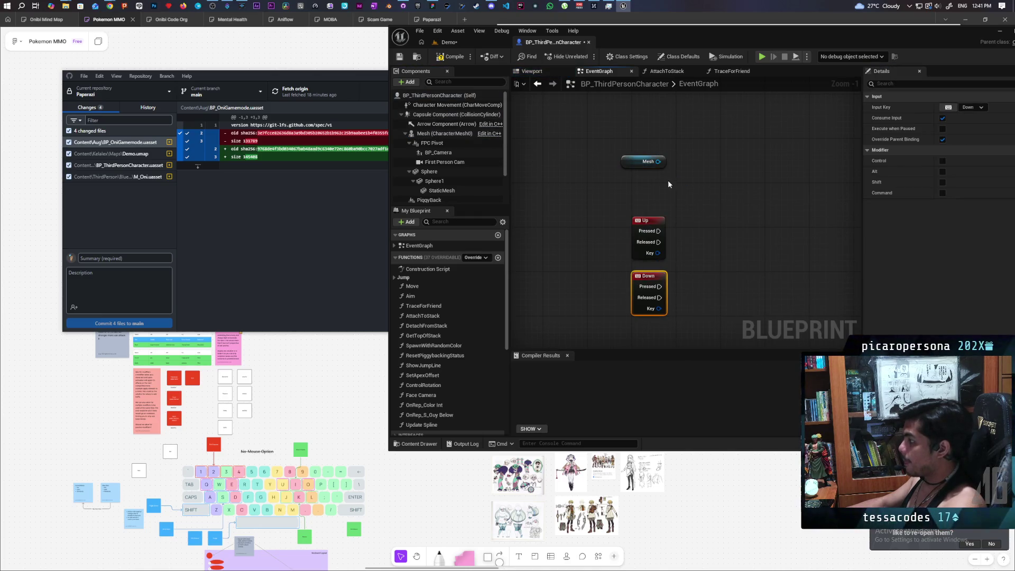
drag(682, 207, 684, 202)
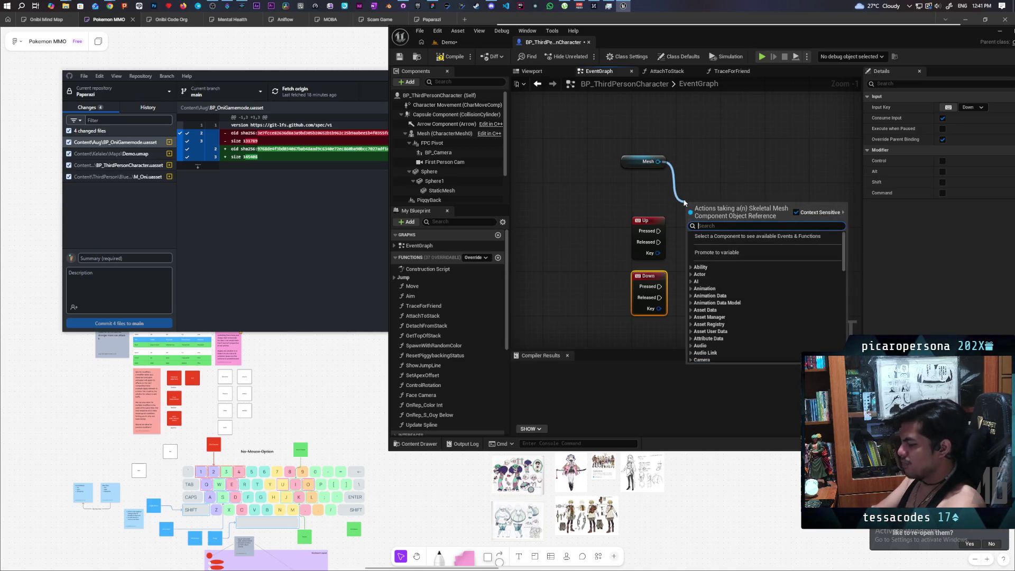
text(set)
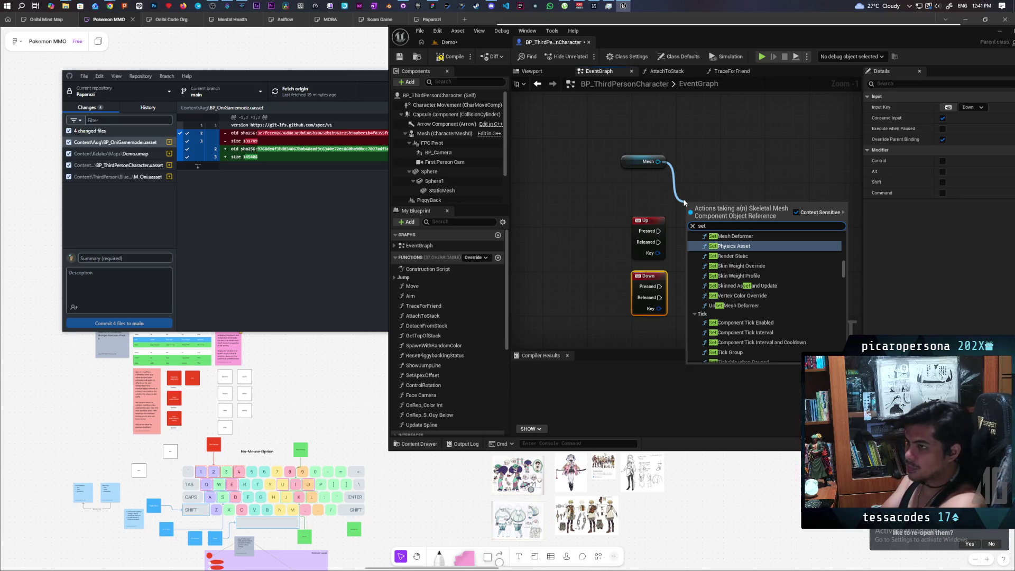
text( relative)
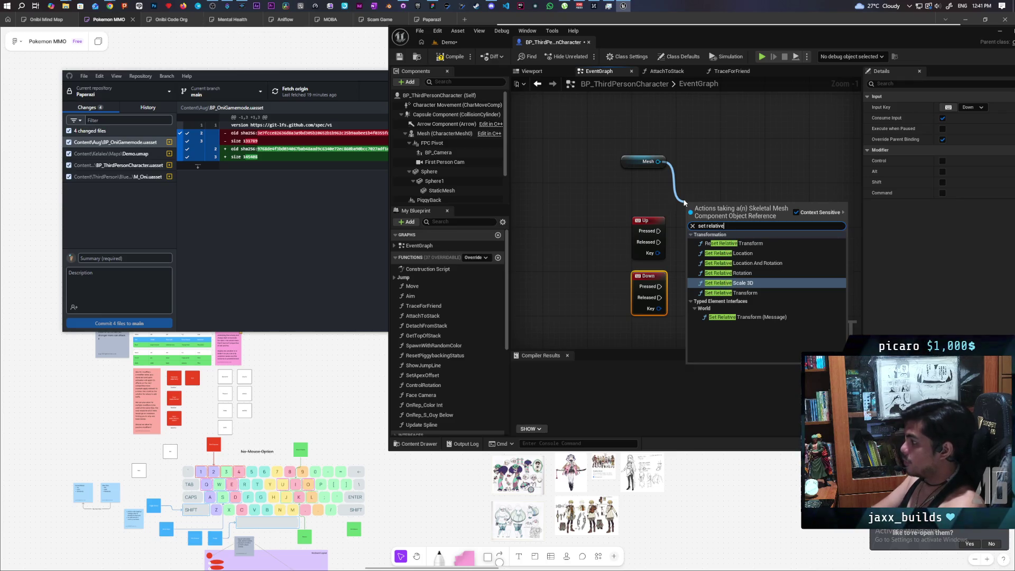
click(727, 253)
drag(665, 155, 716, 164)
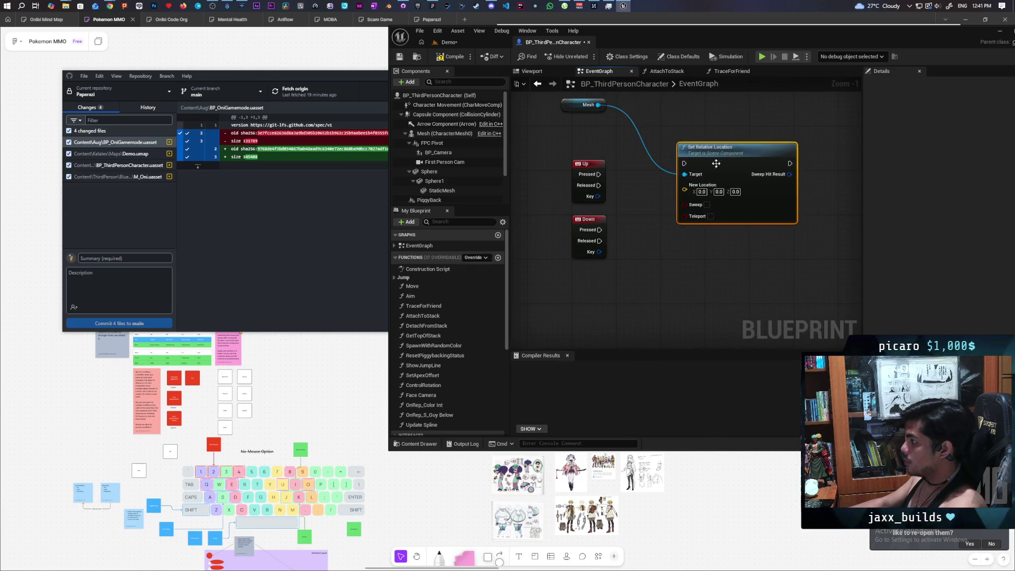
mouse_move(675, 198)
mouse_down()
mouse_move(563, 236)
mouse_move(613, 240)
mouse_move(640, 220)
mouse_move(632, 210)
mouse_move(636, 226)
mouse_up()
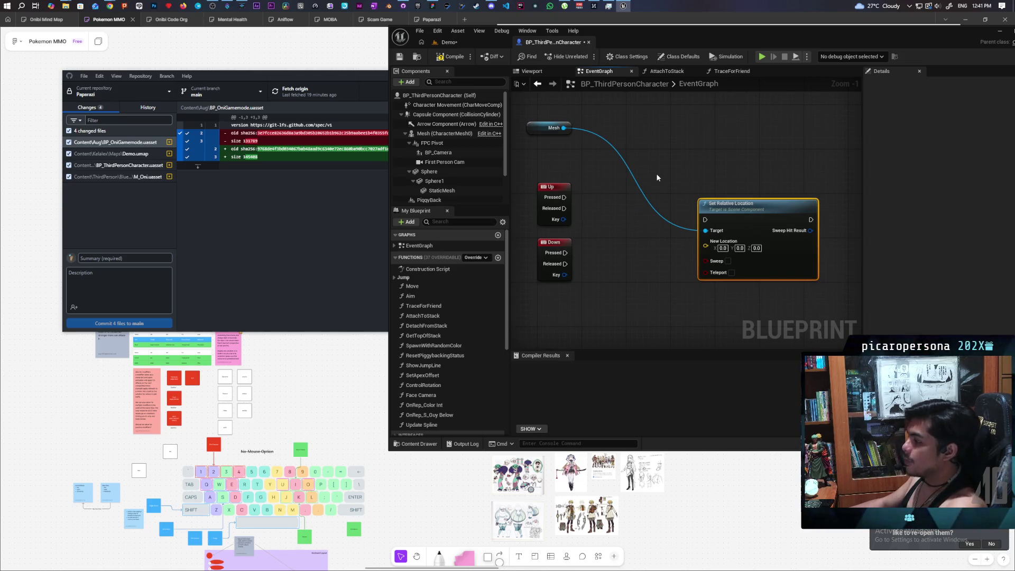
drag(733, 223, 717, 190)
mouse_move(703, 151)
mouse_down()
mouse_move(623, 158)
mouse_move(580, 138)
mouse_up()
- Create a Get Relative Location node from Mesh and place it beside the Up event
drag(649, 130, 649, 130)
text(get rela)
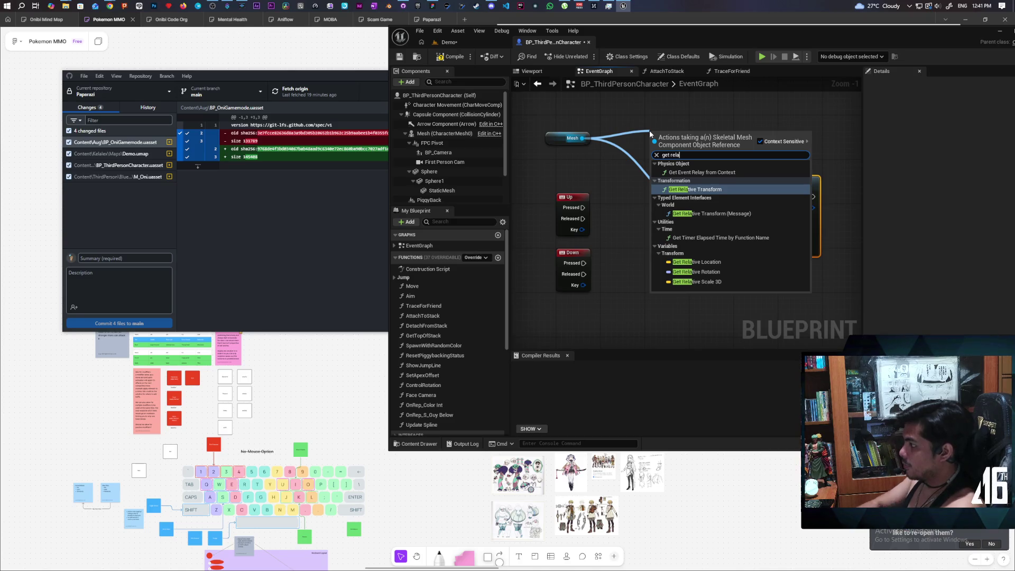
click(698, 263)
mouse_move(681, 133)
mouse_down()
mouse_move(559, 171)
mouse_move(533, 193)
mouse_up()
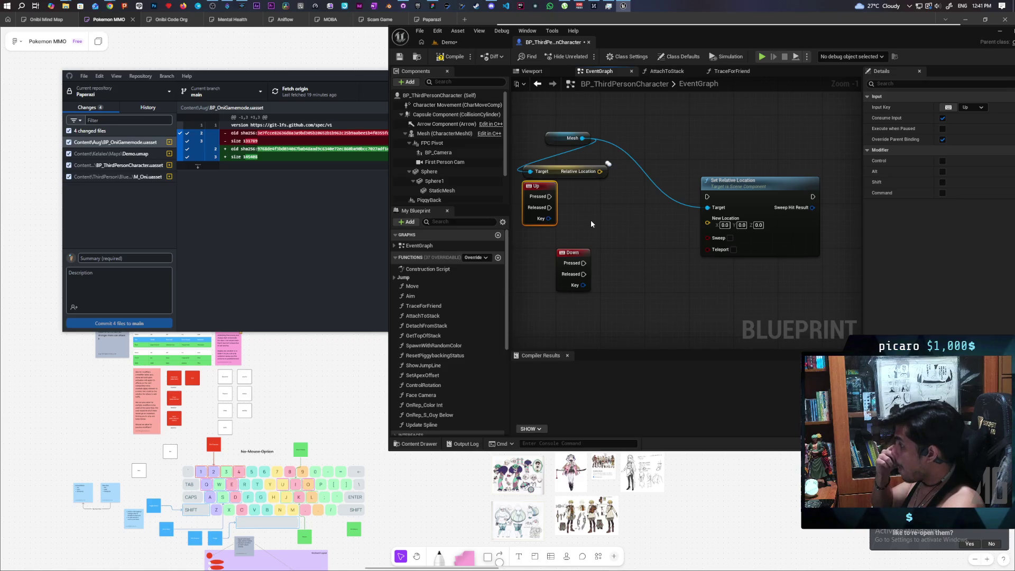
- Add a vector + node to the relative location with Z set to 1.0
drag(600, 171, 608, 208)
text(add)
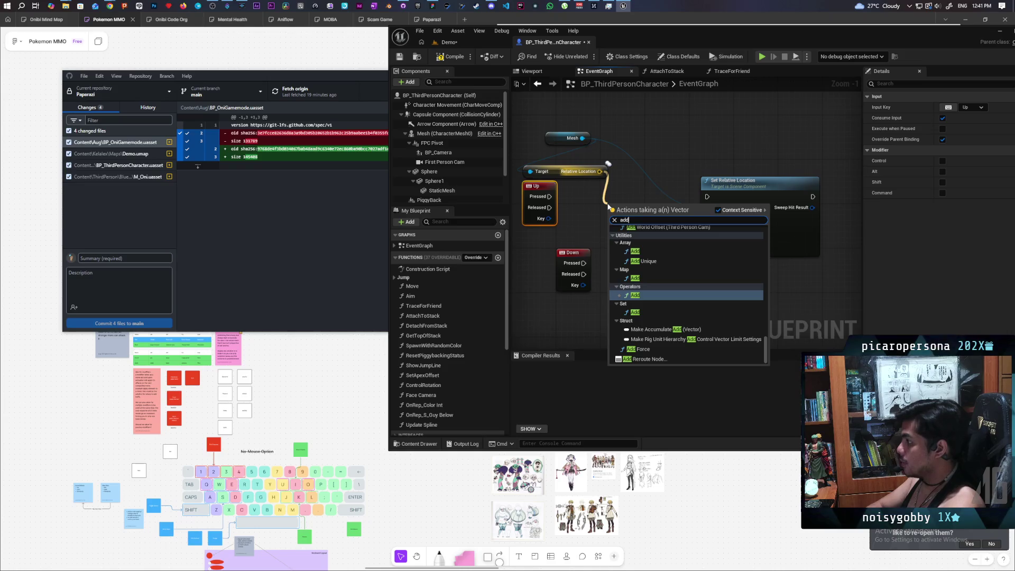
key(Return)
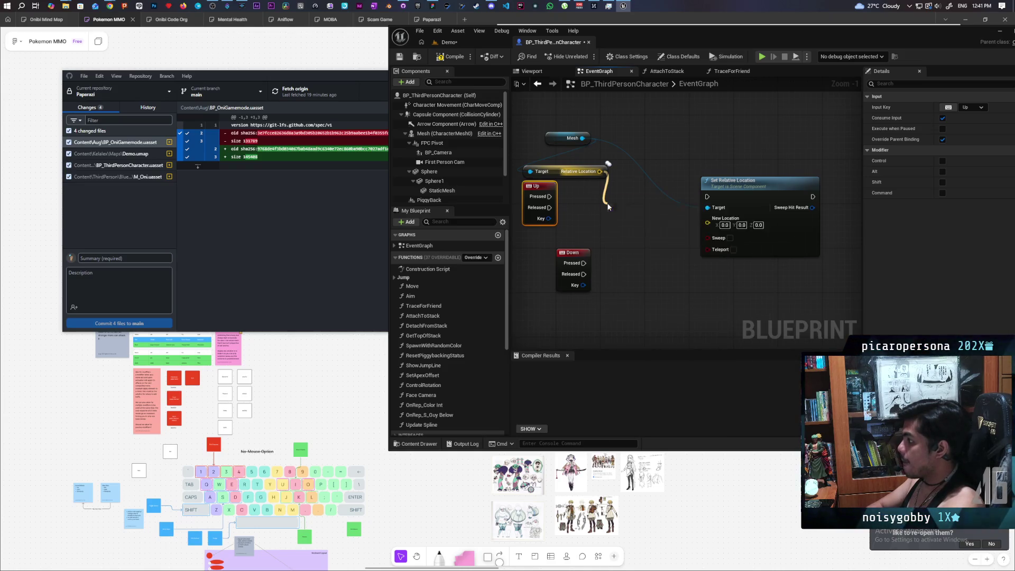
drag(651, 199, 622, 191)
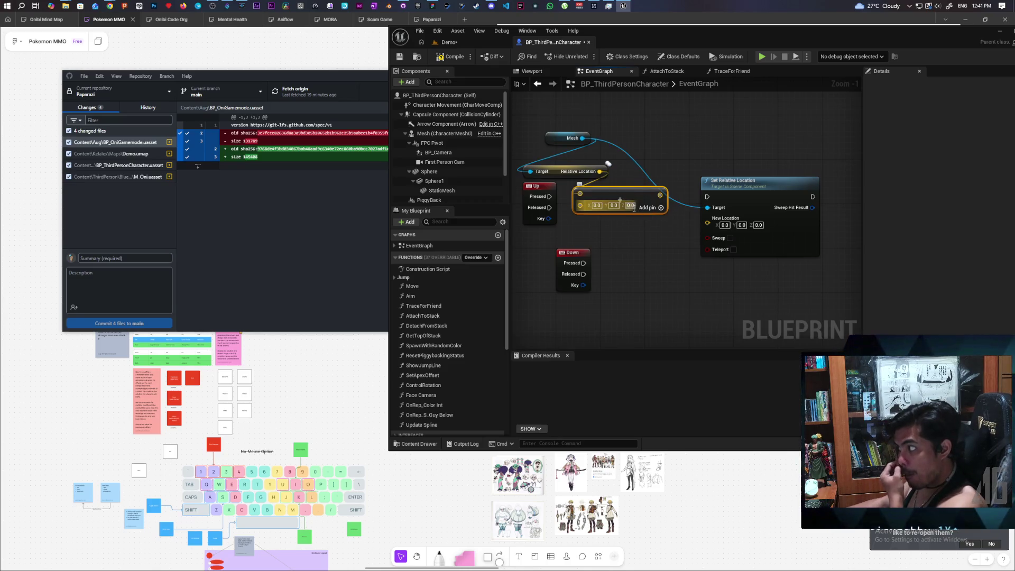
text(1)
key(Return)
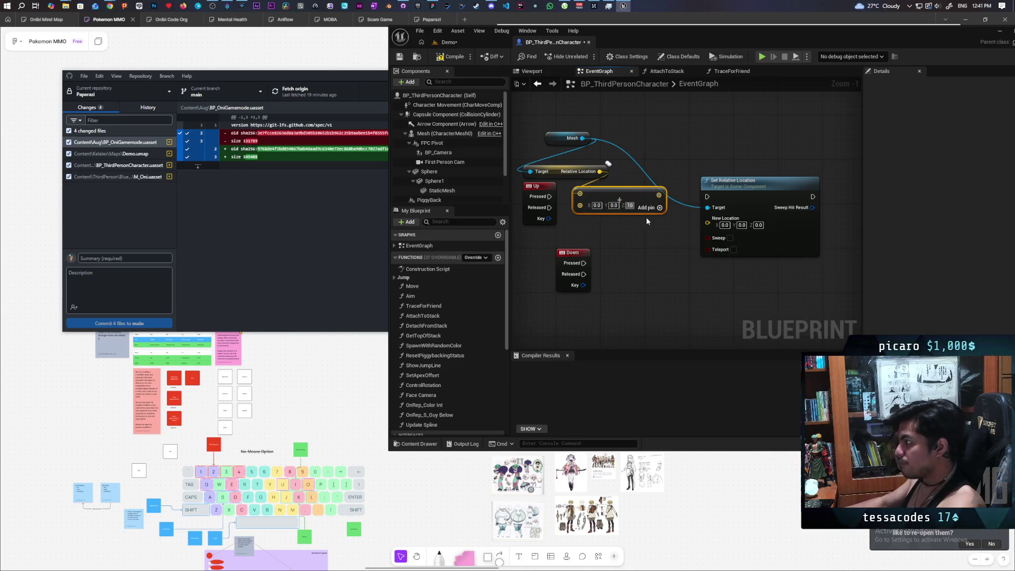
click(627, 239)
drag(571, 256, 537, 273)
mouse_move(613, 259)
mouse_down()
mouse_move(590, 284)
mouse_move(681, 238)
mouse_up()
- Wire the sum into New Location and Print String, triggered by Up Pressed
mouse_move(673, 203)
mouse_down()
mouse_move(722, 227)
mouse_move(756, 178)
mouse_move(651, 240)
mouse_move(763, 198)
mouse_up()
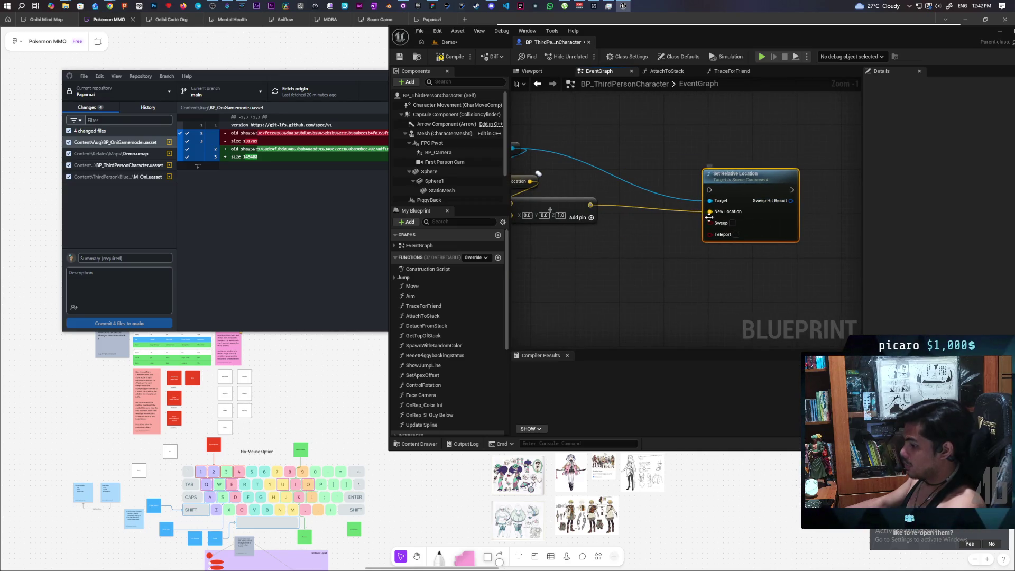
key(ctrl+v)
mouse_move(626, 207)
mouse_down()
mouse_move(793, 192)
mouse_move(760, 180)
mouse_move(837, 185)
mouse_up()
click(650, 188)
drag(592, 195, 529, 184)
drag(587, 268, 547, 262)
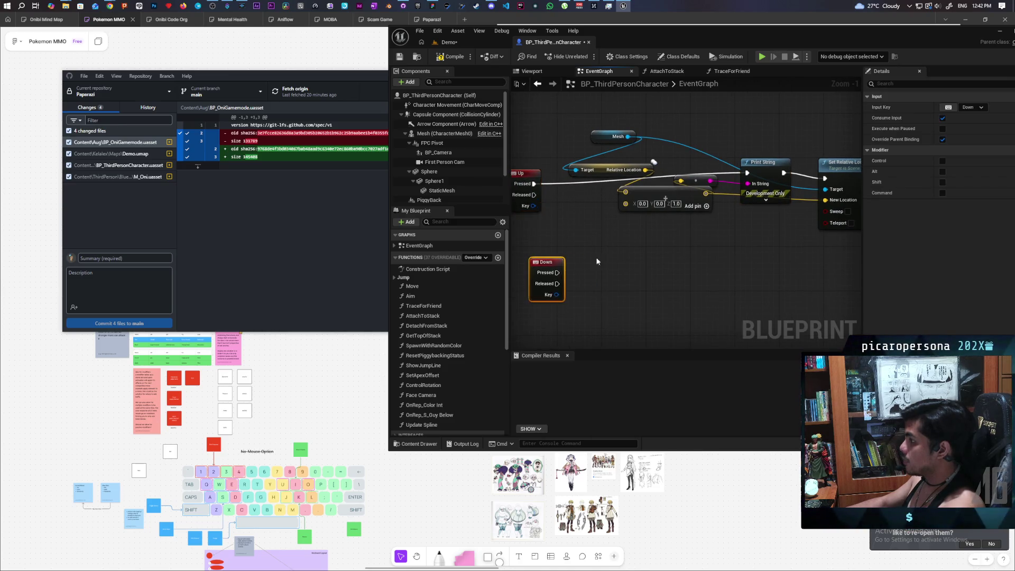
- Duplicate the Mesh, Add, Print String and Set Relative Location nodes and wire Down Pressed to them
scroll(609, 215, down, 3)
drag(627, 192, 761, 239)
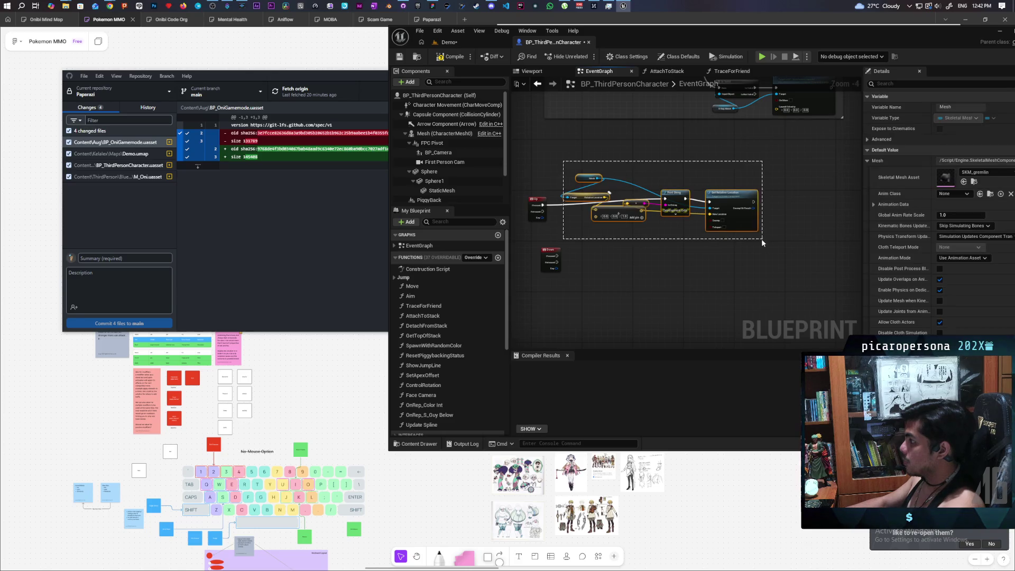
key(ctrl+c)
key(ctrl+v)
scroll(616, 238, up, 3)
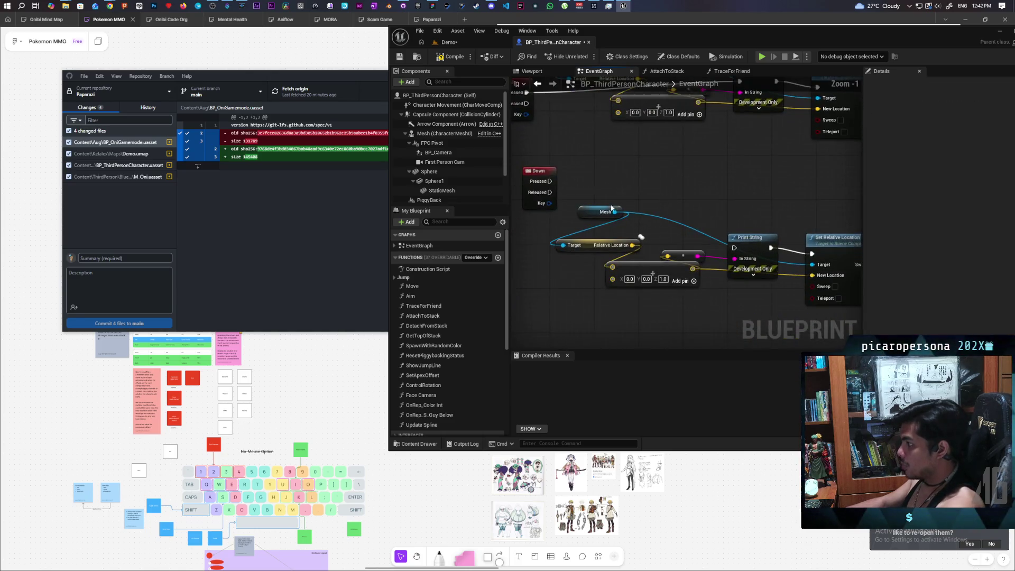
mouse_move(537, 168)
mouse_down()
mouse_move(523, 236)
mouse_move(777, 249)
mouse_up()
drag(529, 243, 573, 243)
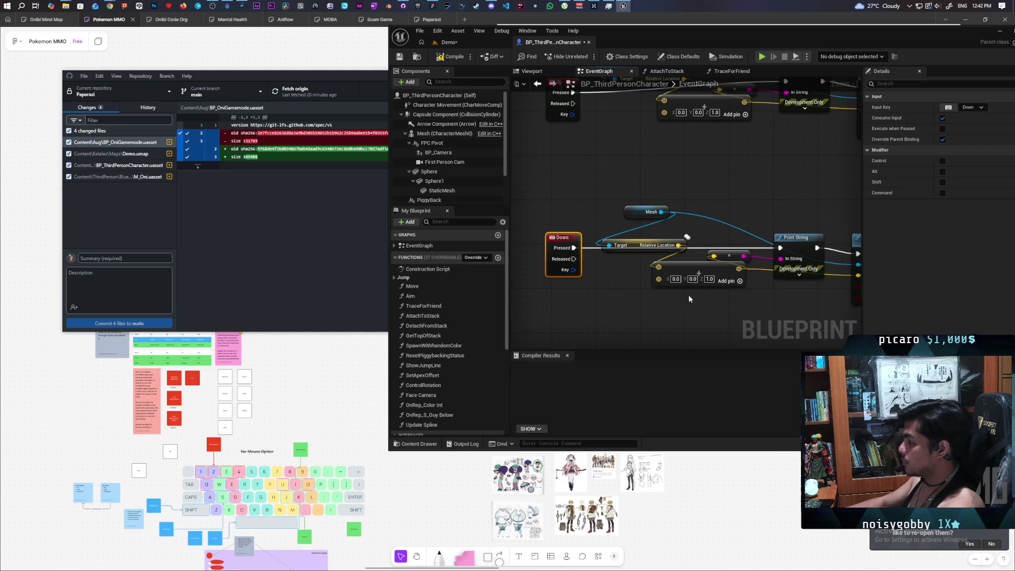
- Set the copied Add node's Z to -1.0, compile and save, then play-test from the Demo level
click(710, 279)
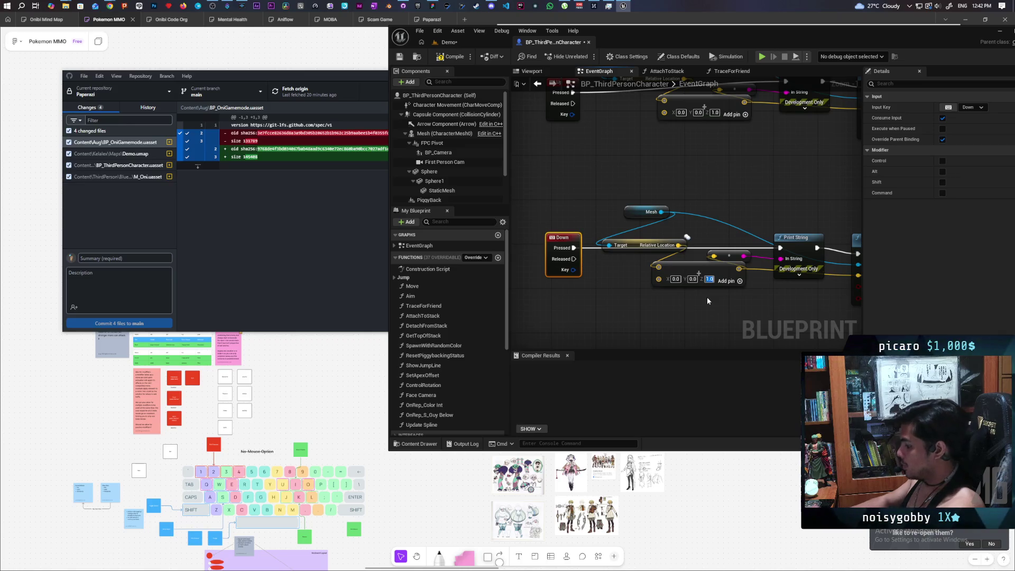
text(-1)
click(706, 297)
scroll(591, 259, down, 2)
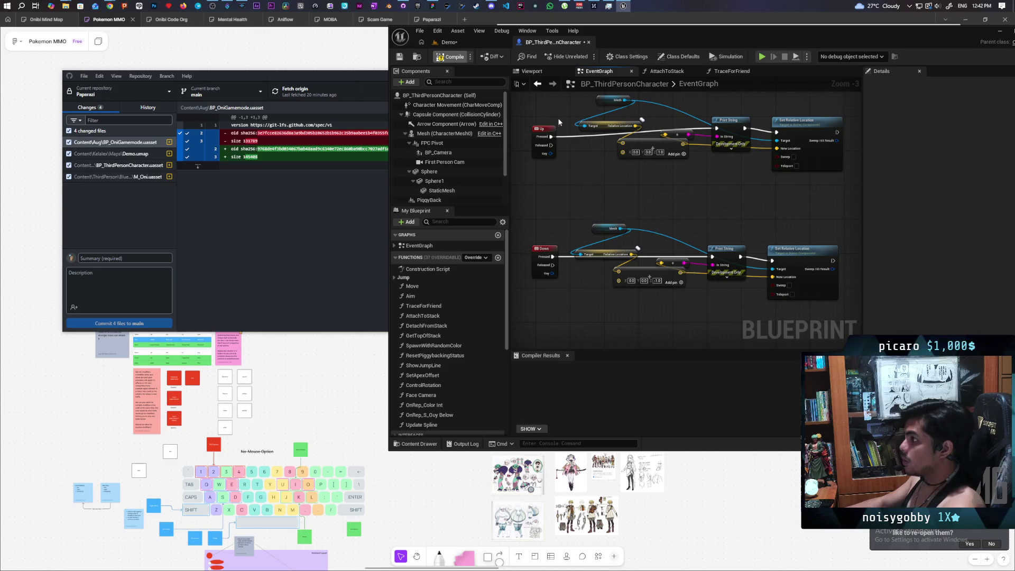
key(ctrl+s)
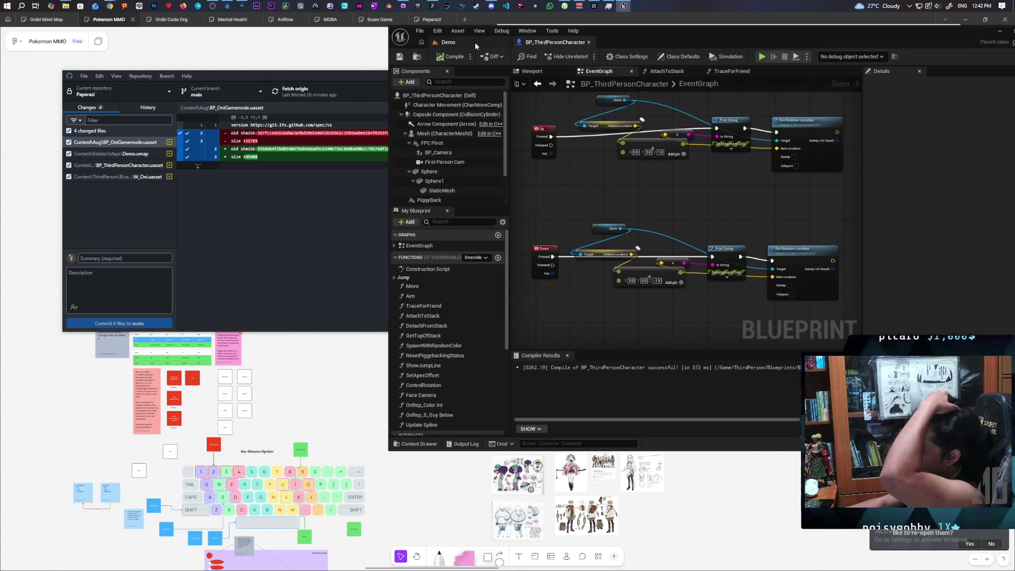
click(475, 42)
click(586, 56)
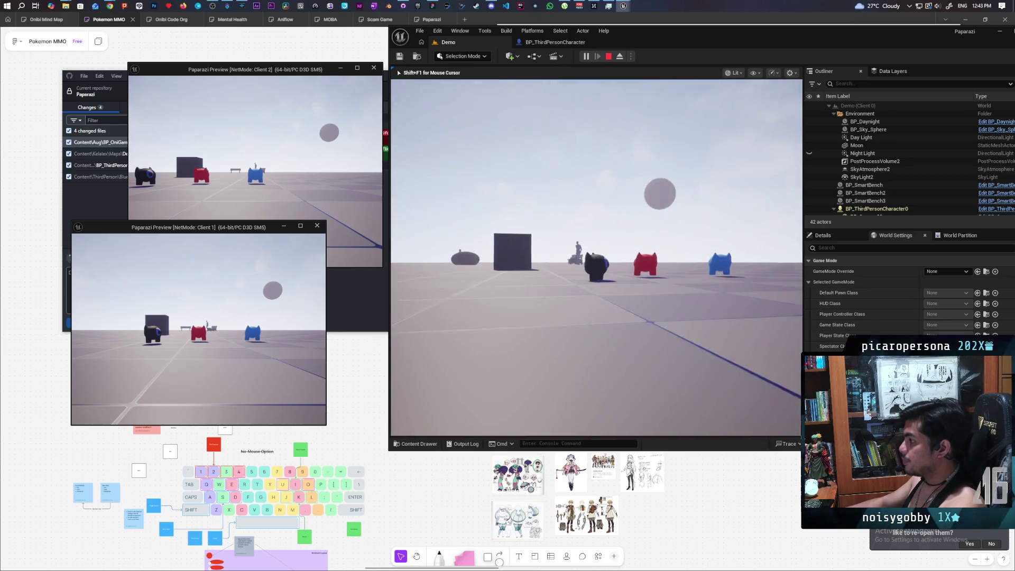
- Stop the play session and go back to the BP_ThirdPersonCharacter Blueprint
key(Escape)
click(555, 42)
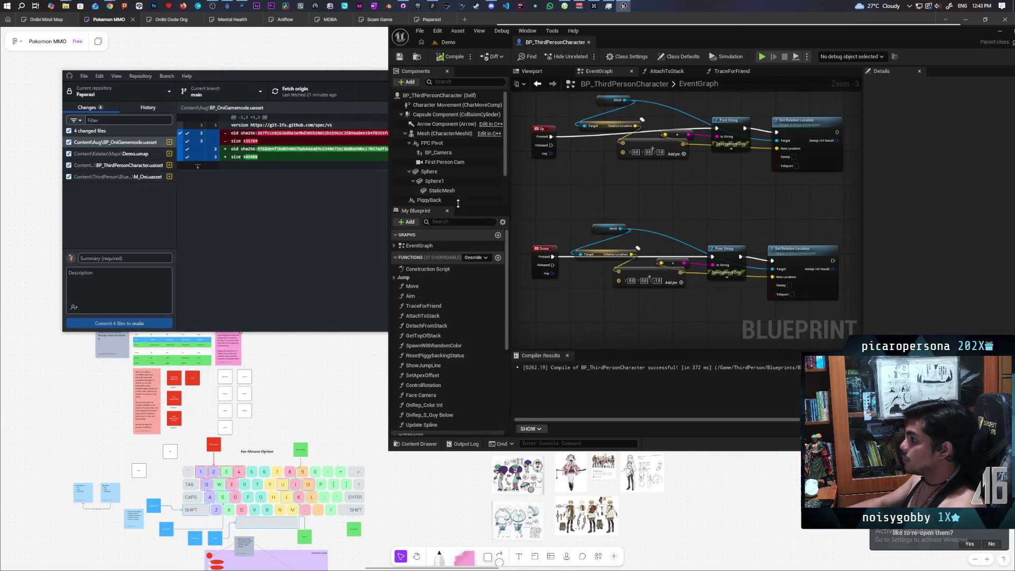
- Set Mesh (CharacterMesh0) Location Z to -30.0, recompile, and switch to the Demo level
click(438, 133)
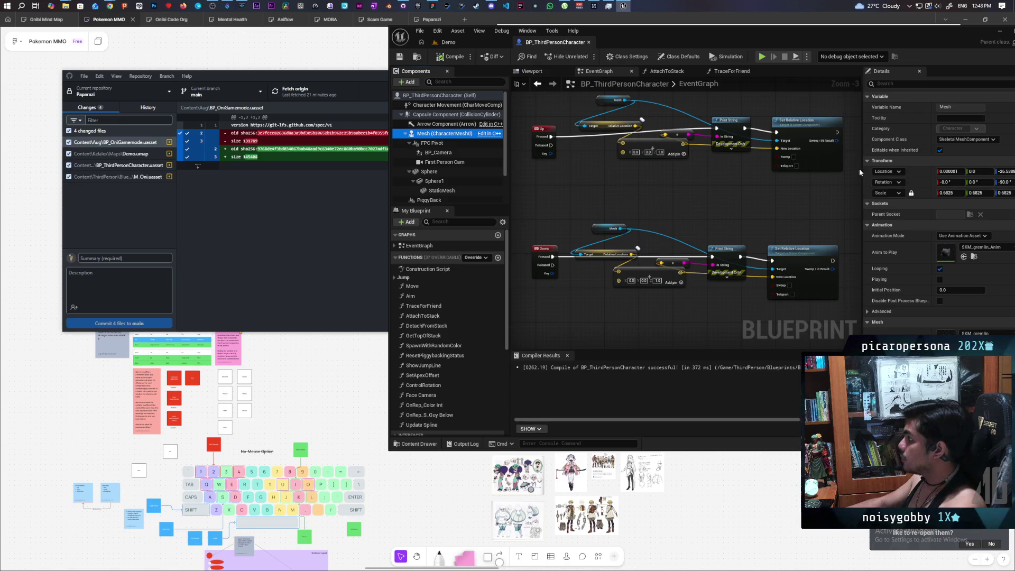
drag(862, 170, 796, 167)
text(-30)
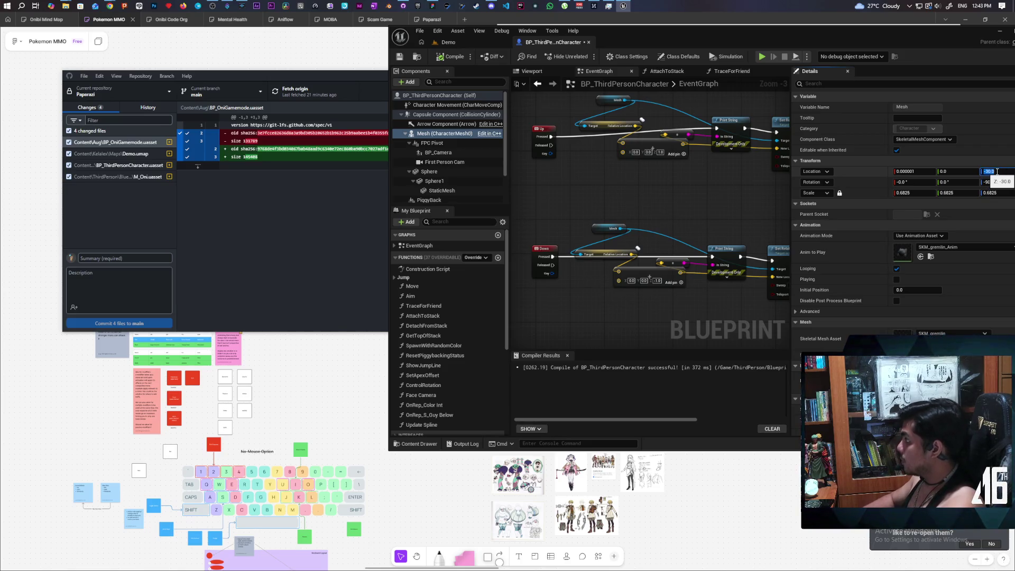
click(448, 56)
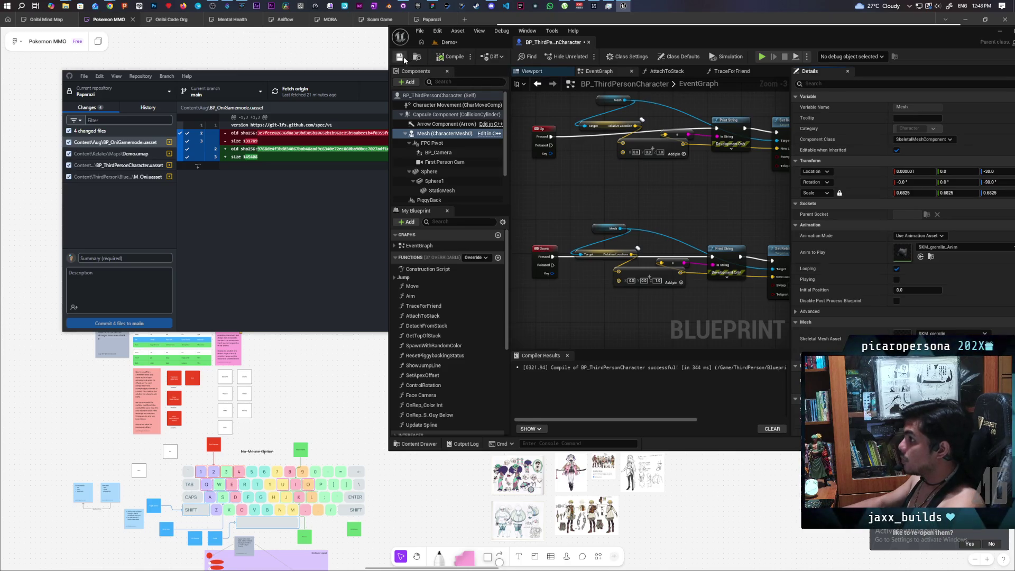
click(458, 43)
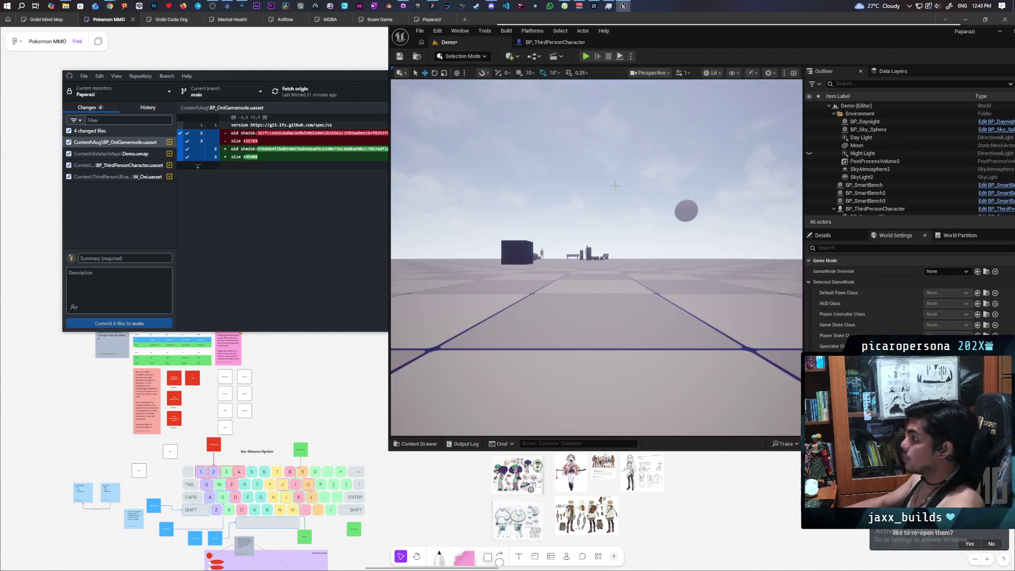
- Launch a two-client Play In Editor session of the Demo level
mouse_move(650, 42)
mouse_down()
mouse_move(652, 74)
mouse_move(651, 60)
mouse_up()
click(586, 76)
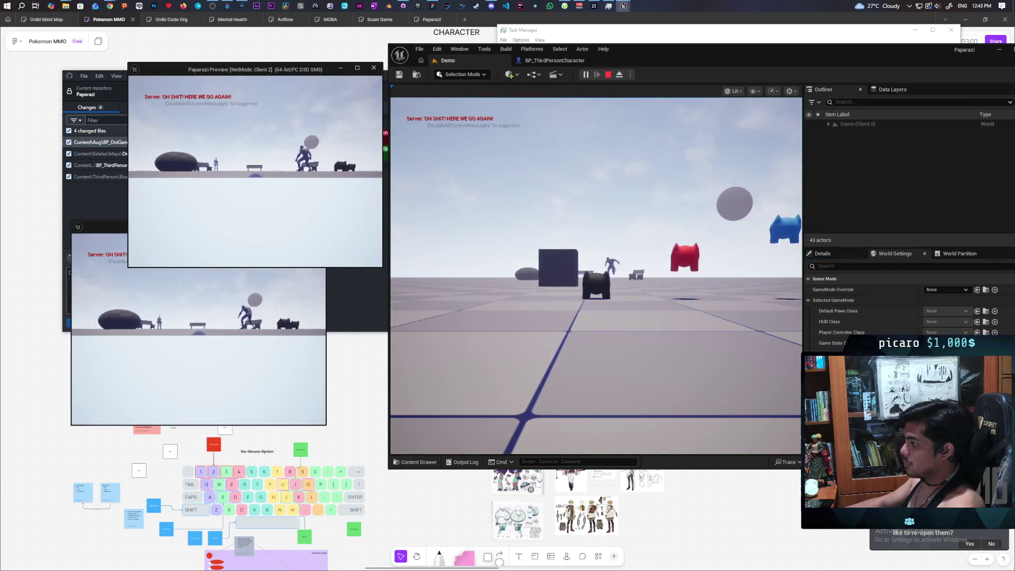
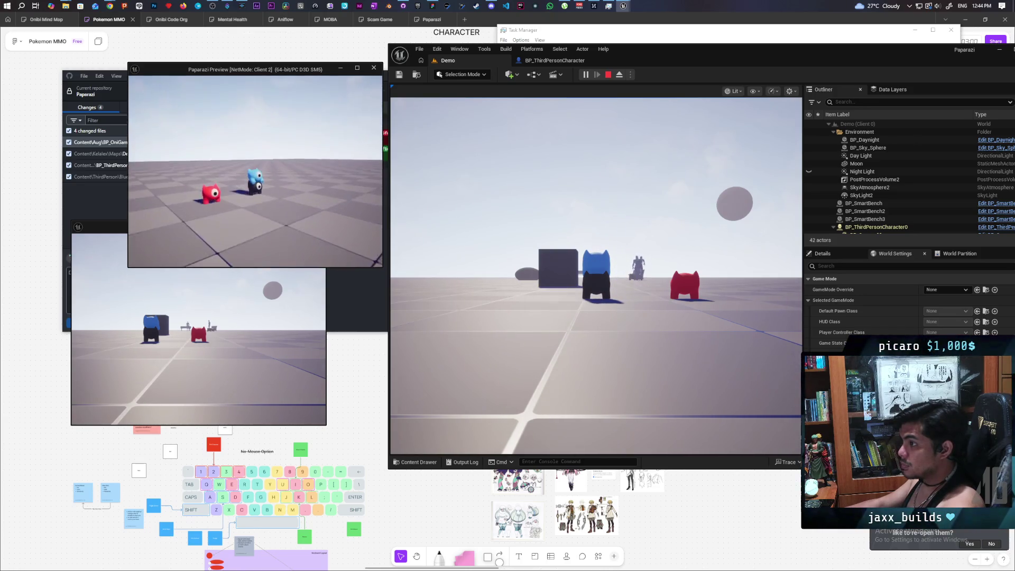
- Switch to the Client 1 window and stack the red character onto the blue one
key(alt+Tab)
click(382, 142)
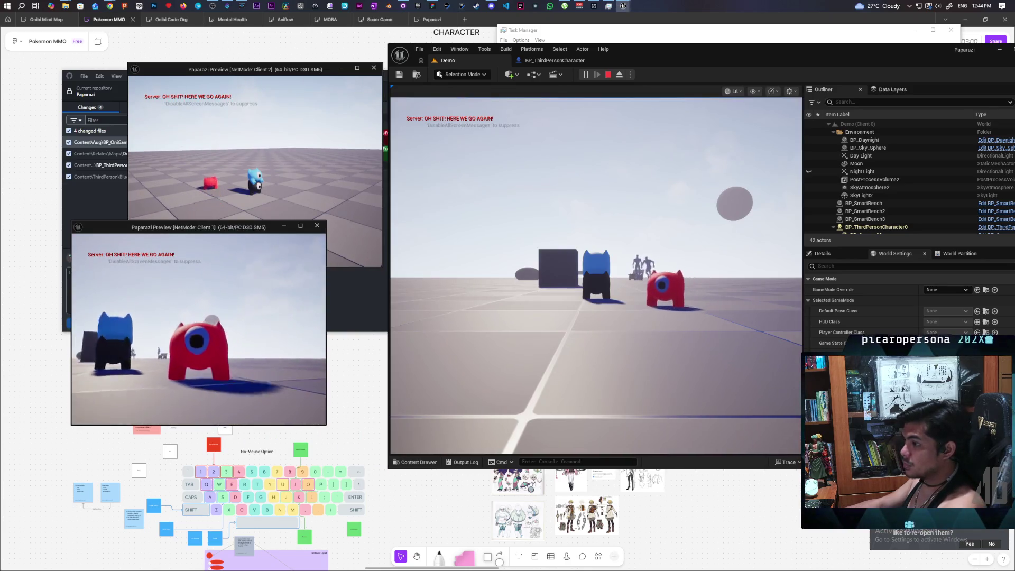
key(w)
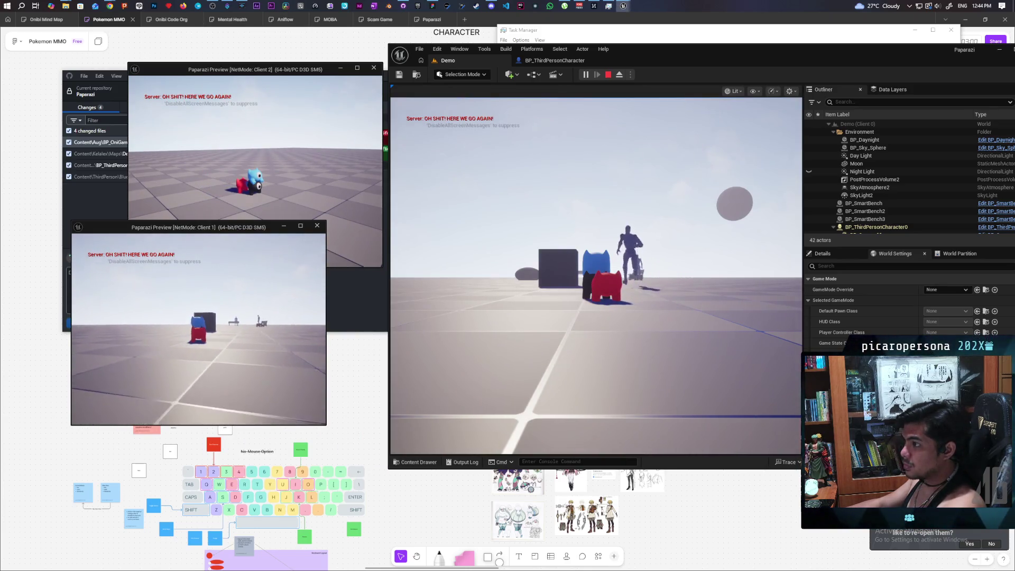
key(e)
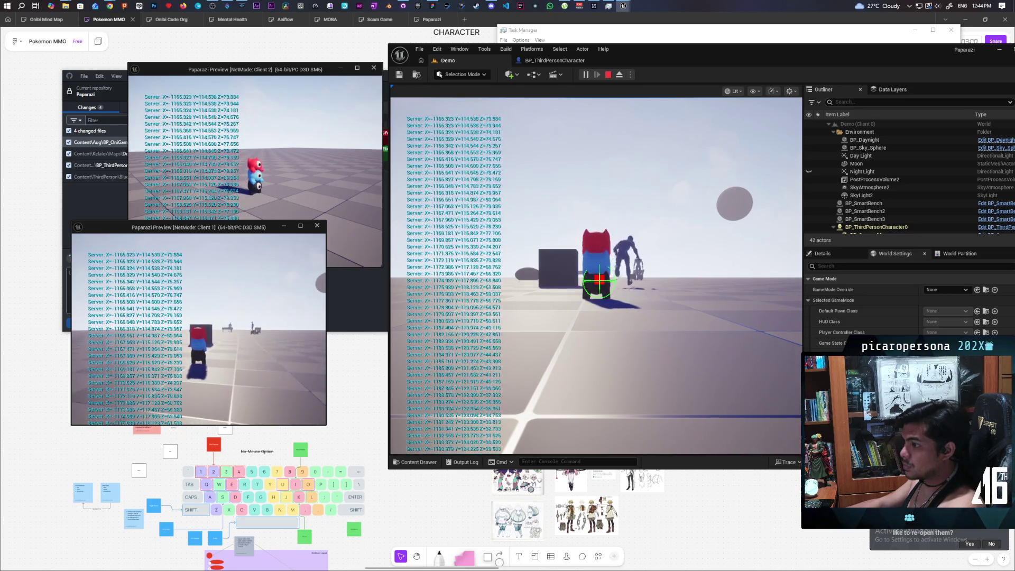
- From the main view, walk the stacked character around, turning it left, right and away
key(alt+Tab)
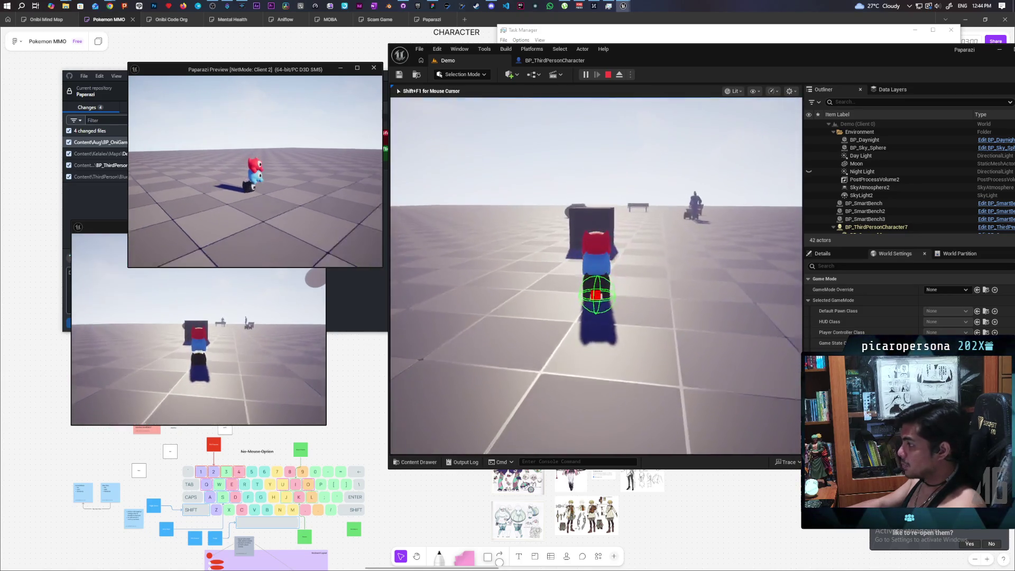
key(s)
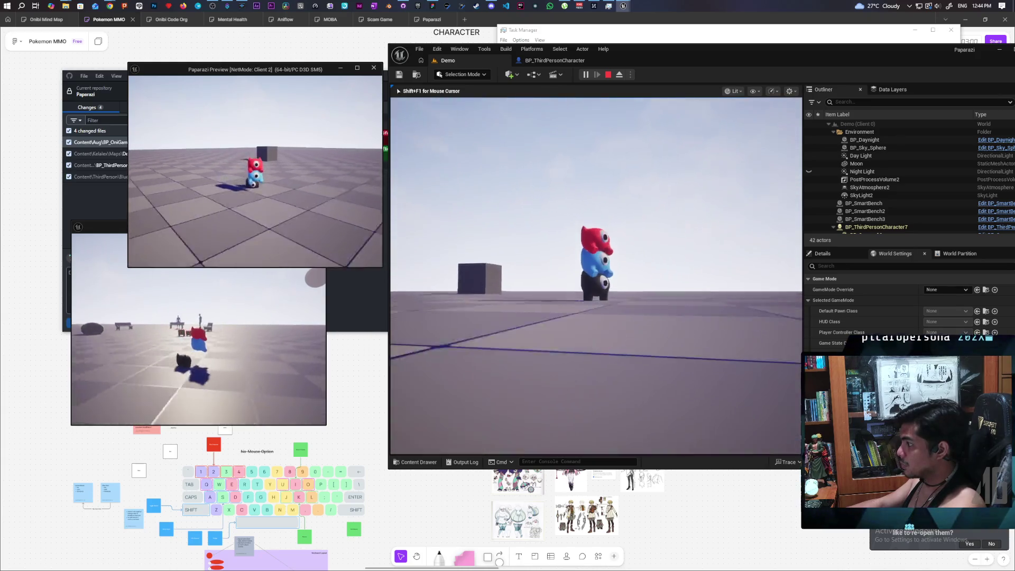
key(d)
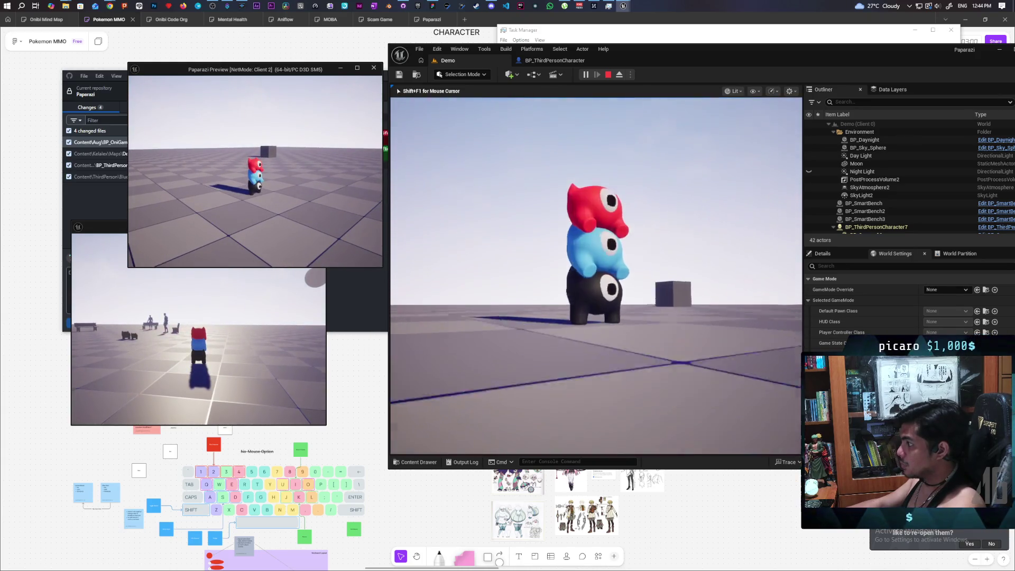
key(w)
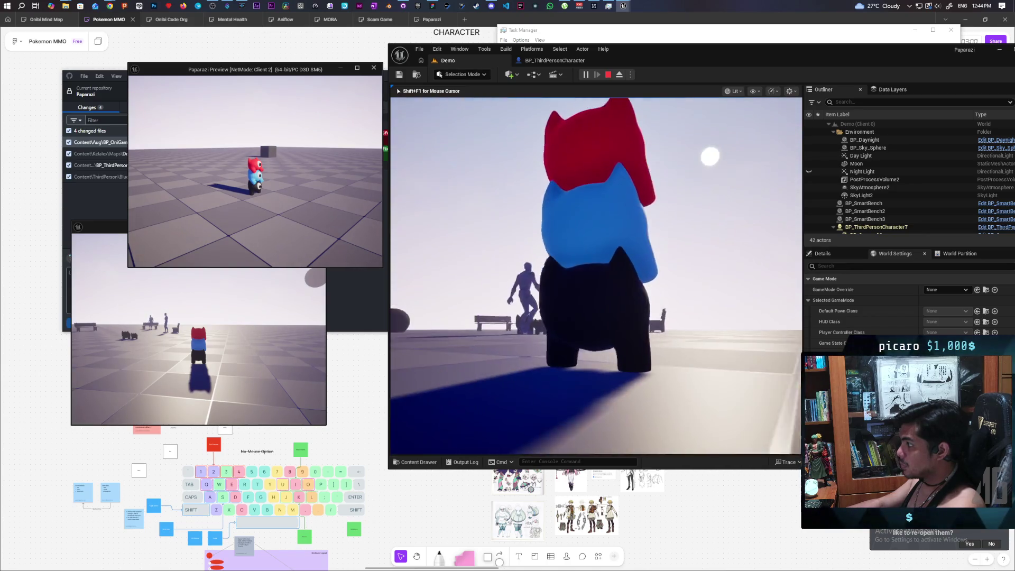
key(a)
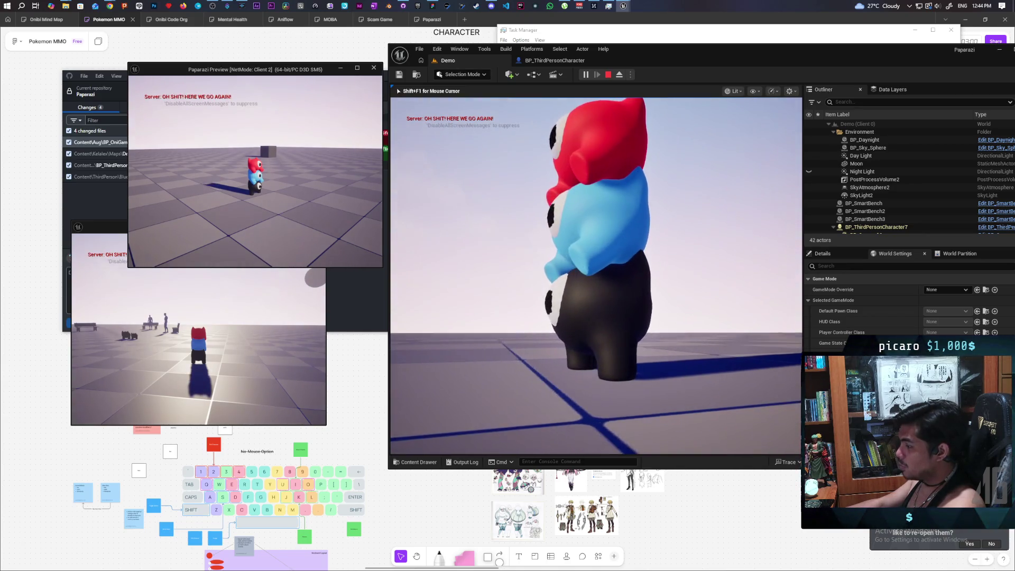
key(w)
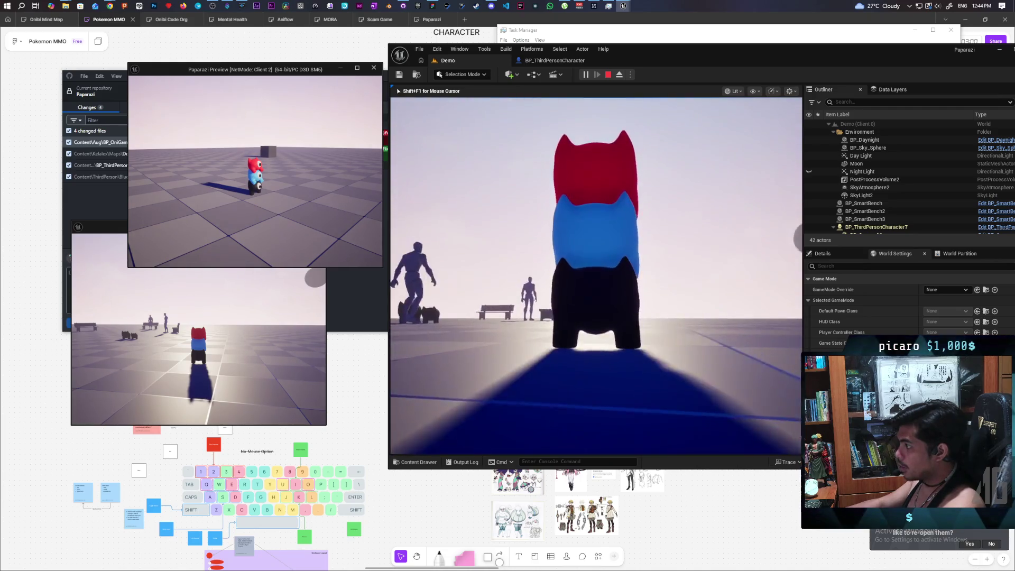
- Walk the stack across the floor toward the mannequin and bench, then open the in-game console
key(w)
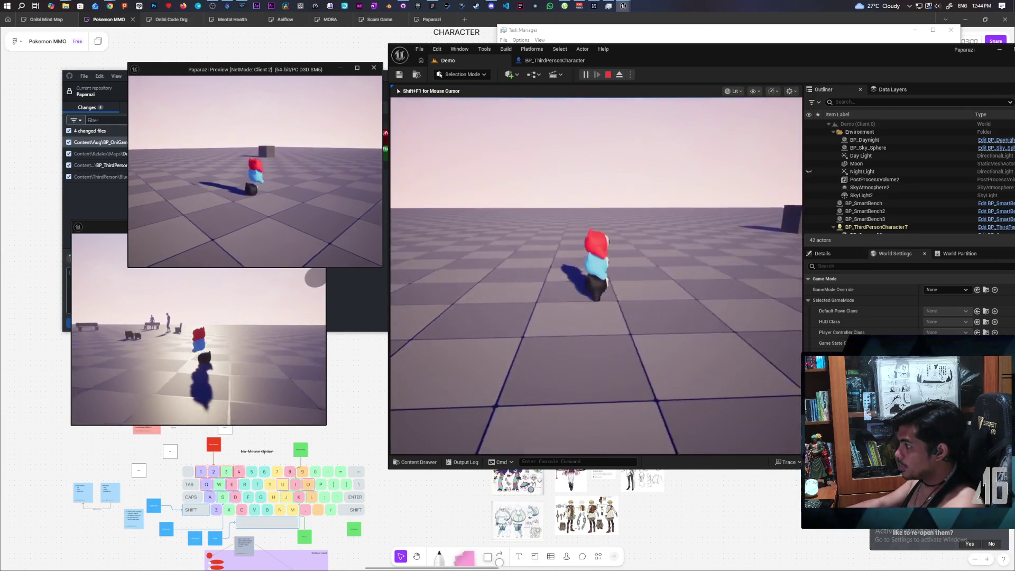
key(s)
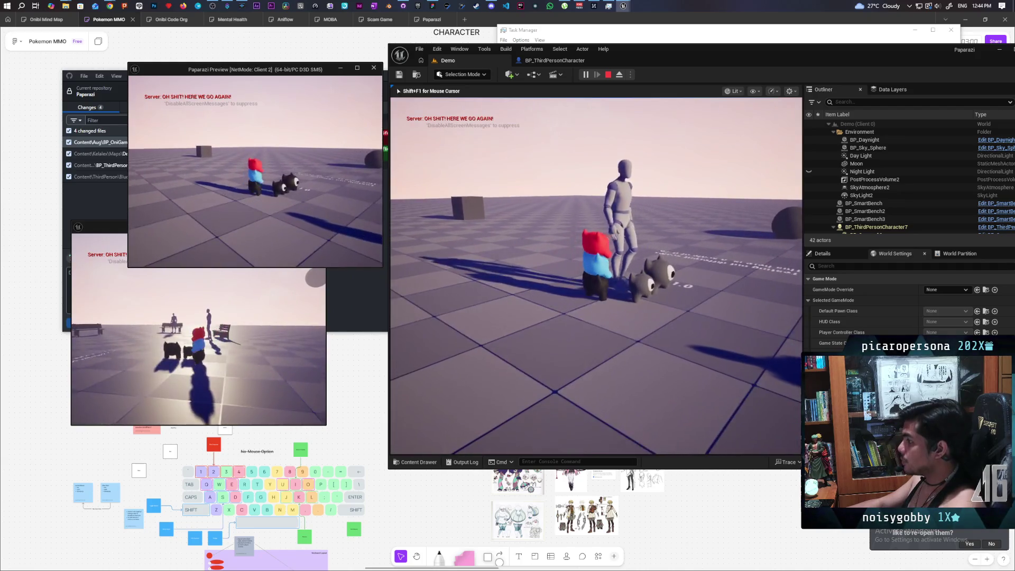
key(w)
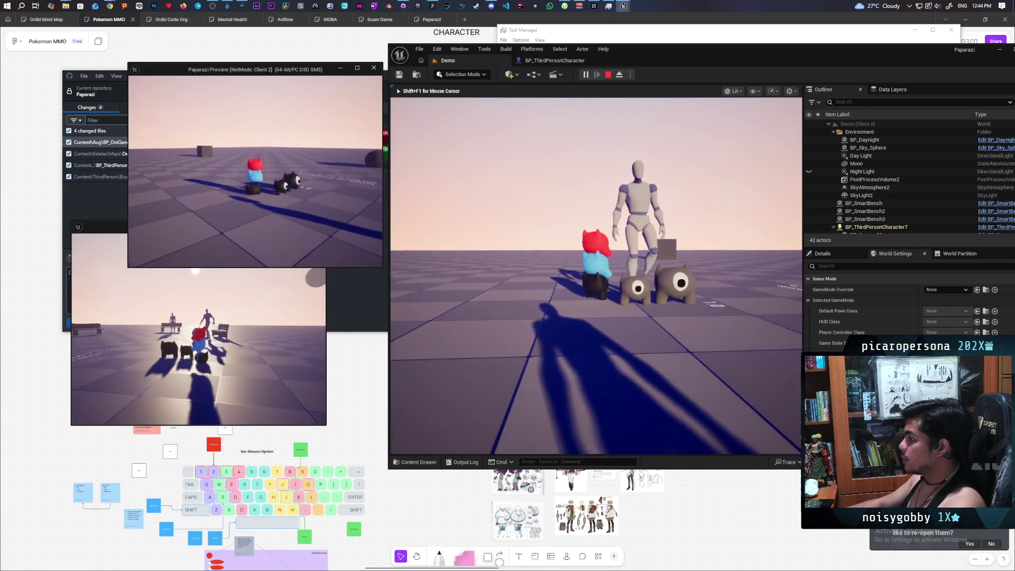
key(d)
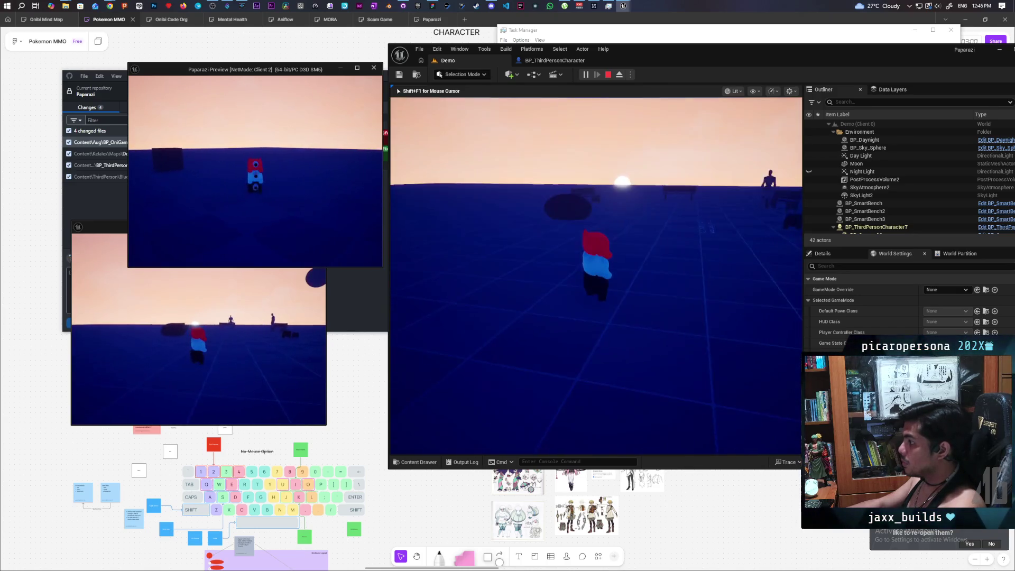
key(w)
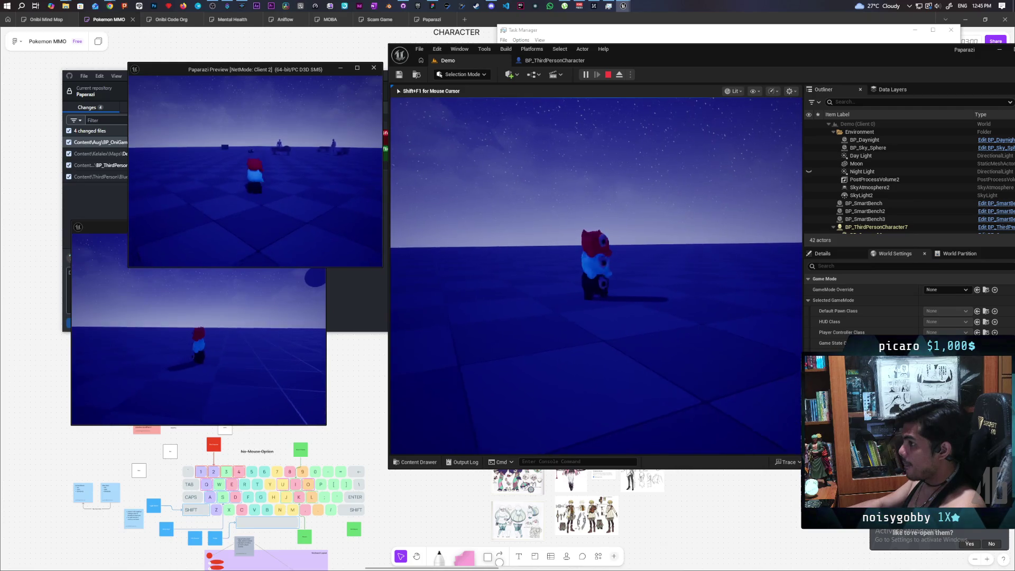
key(grave)
- Recall the show Collision command from the console history, then close the console
key(Up)
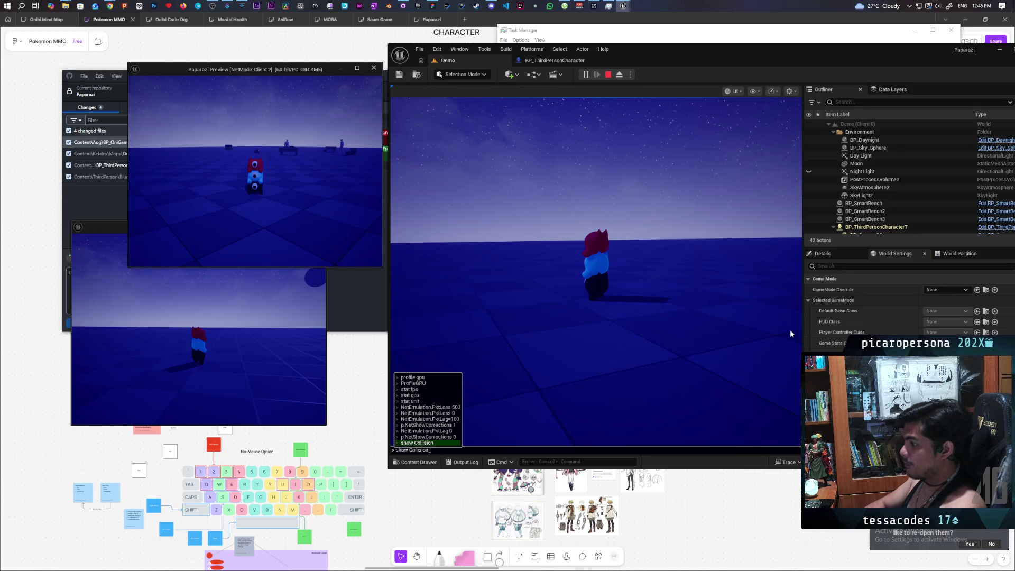
key(Up)
key(Up)
key(Up)
key(Return)
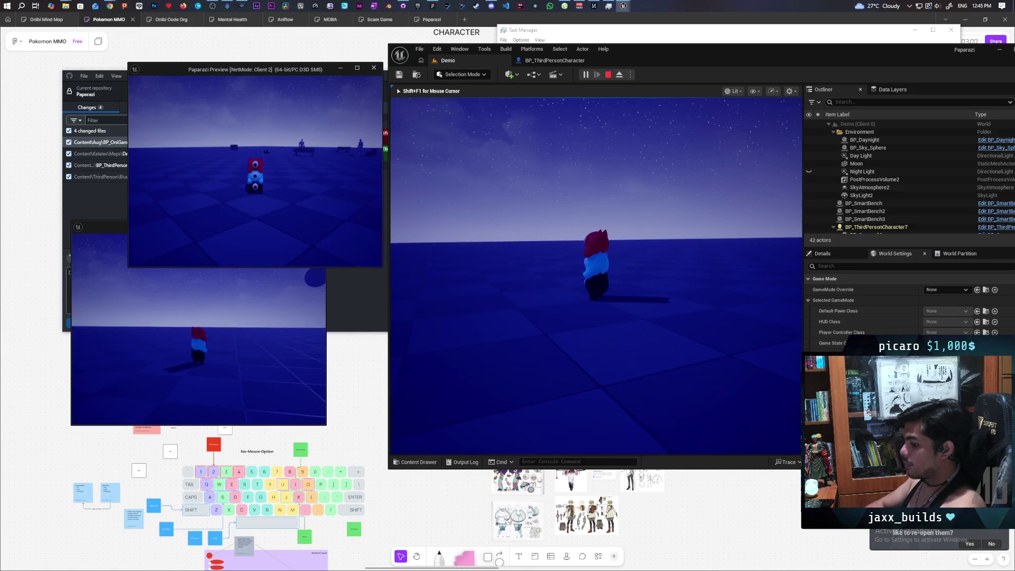
key(grave)
key(Up)
key(Up)
key(Up)
key(Return)
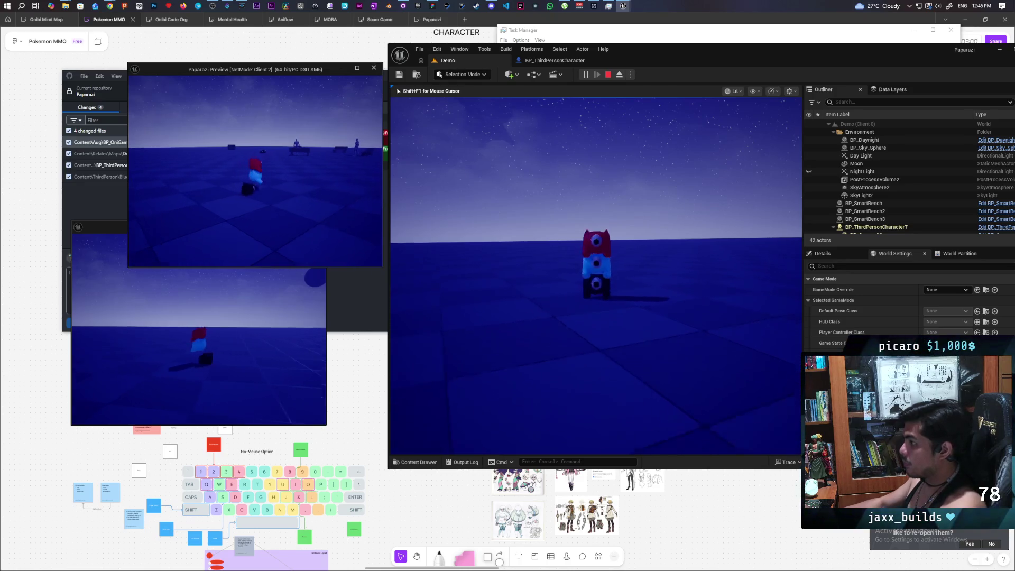
- Walk the stack past the bench and mannequin, then stop the play session
key(w)
key(w)
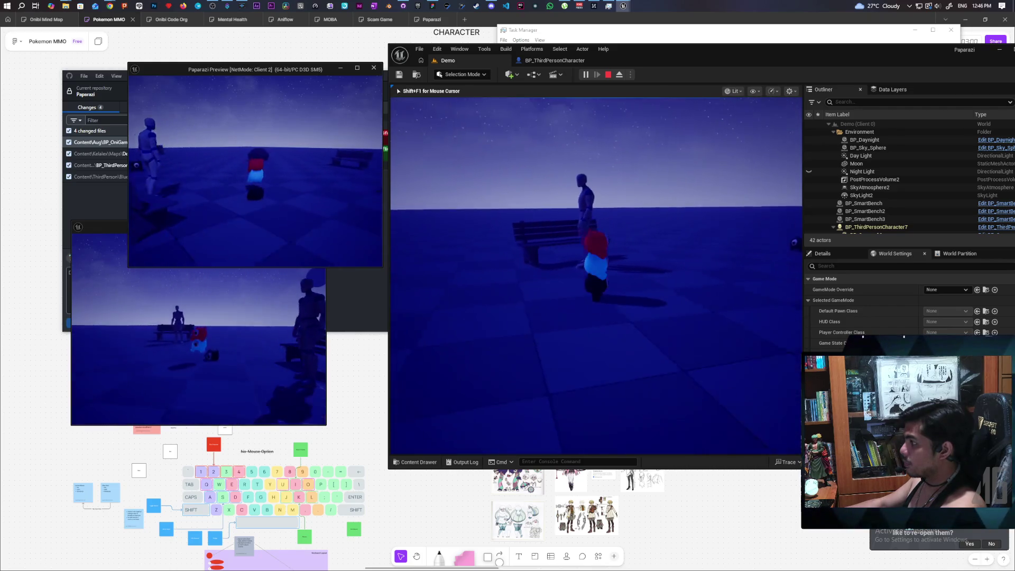
key(w)
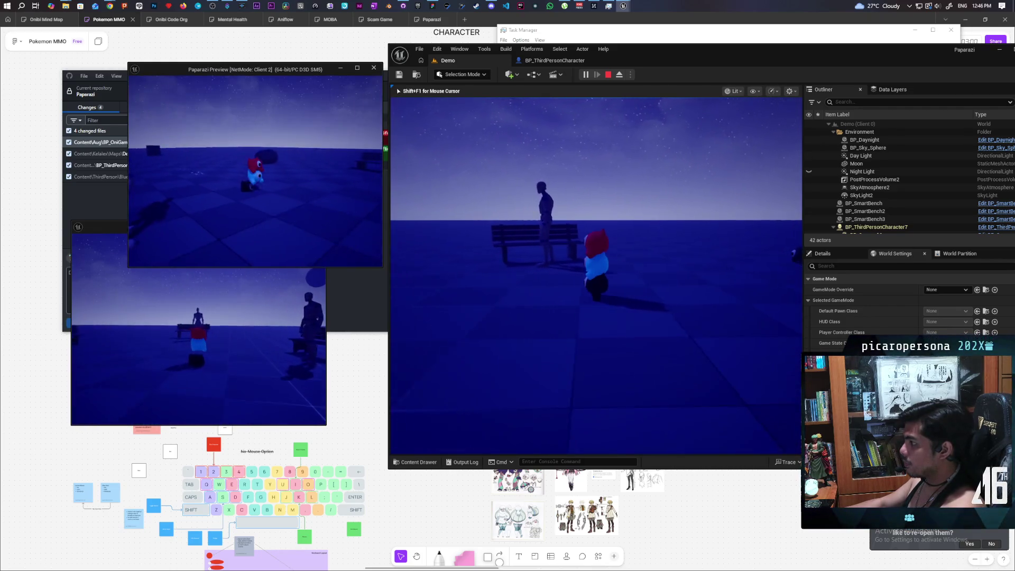
key(w)
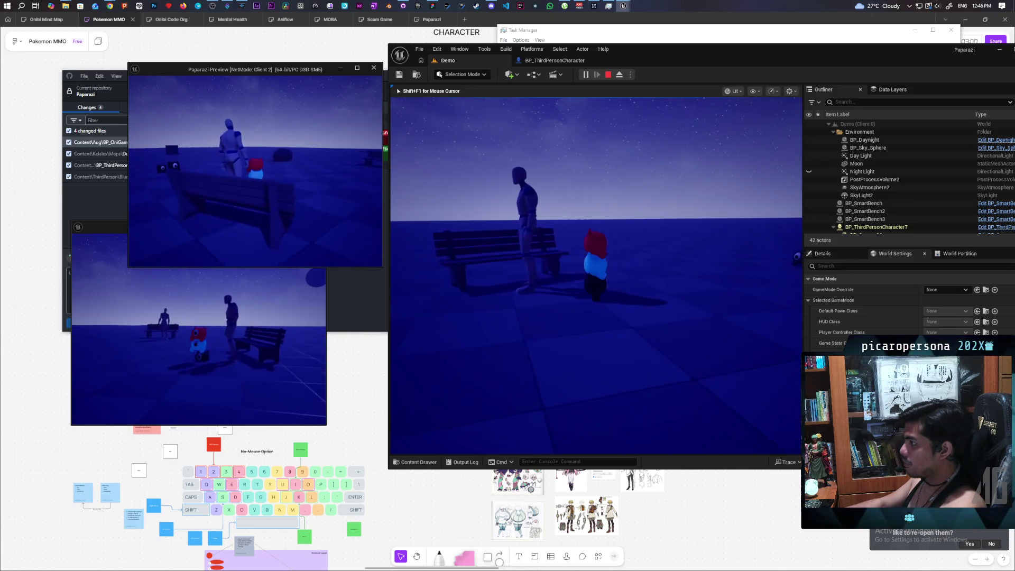
key(w)
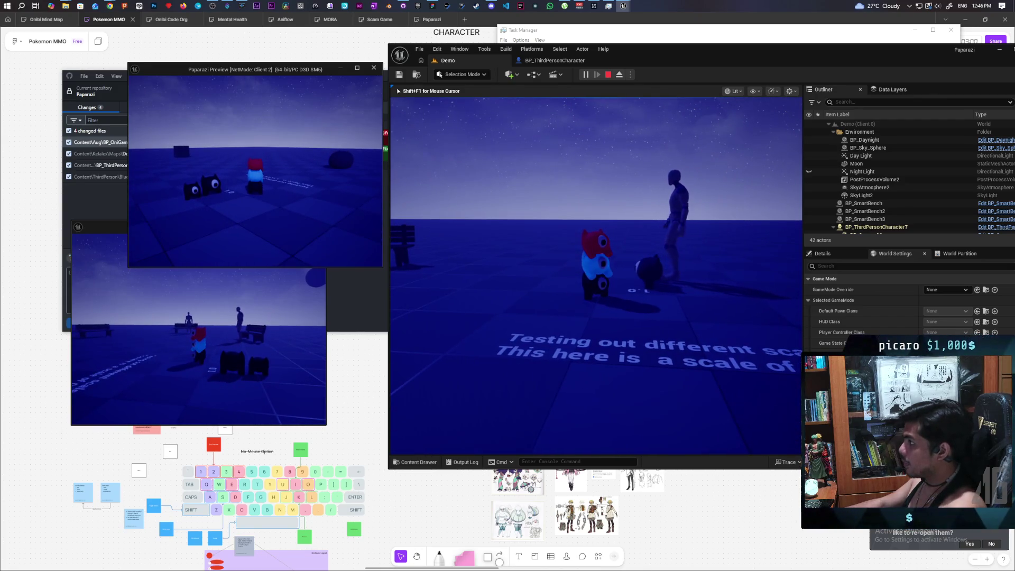
key(Escape)
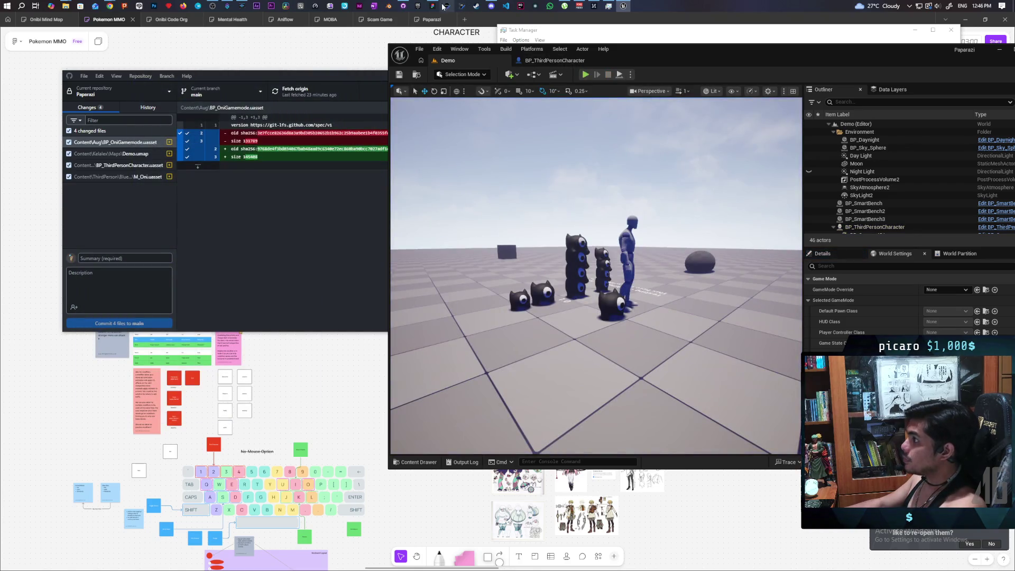
click(419, 6)
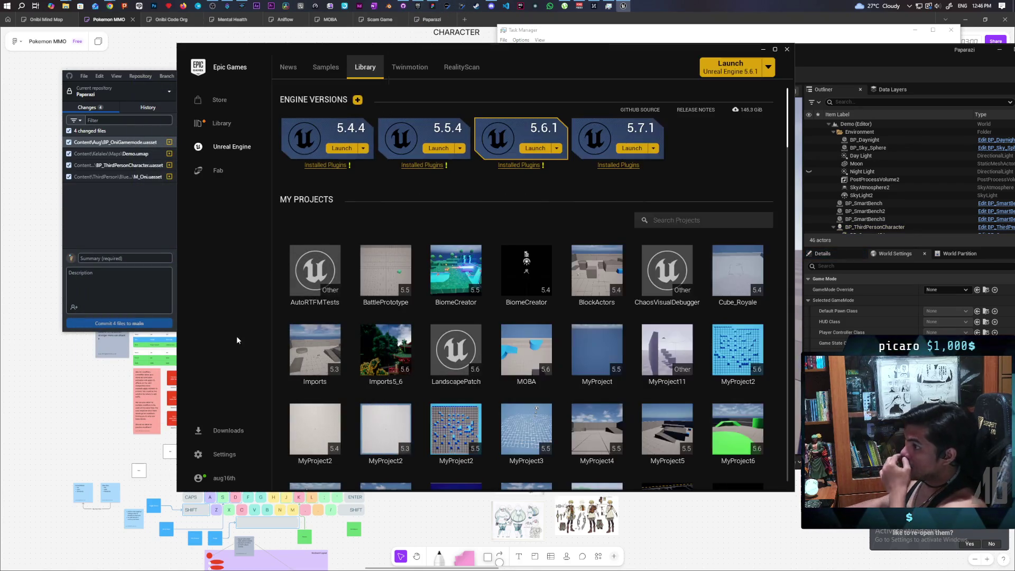
- Scroll the launcher's My Projects list and launch the Onibi project
scroll(475, 311, down, 3)
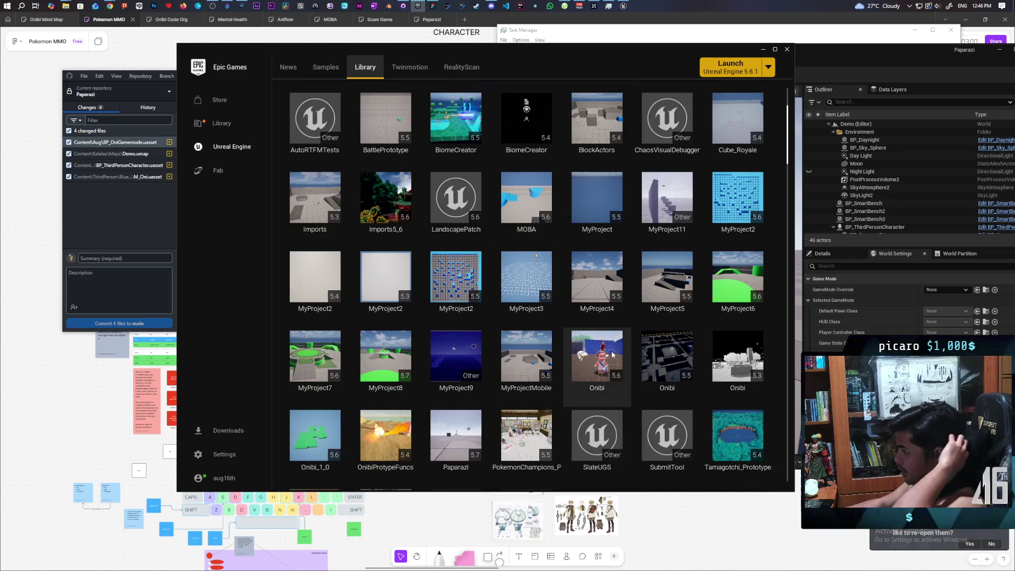
double_click(612, 354)
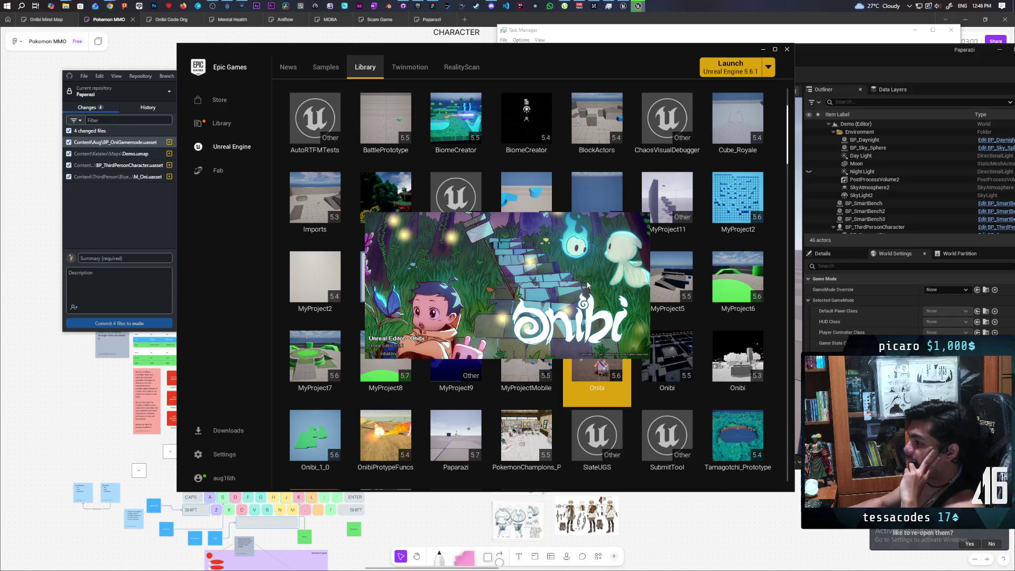
click(119, 282)
- Add 'adjusted positioning' as a second line under 'adjusted material' in the commit description
text(adjusted material)
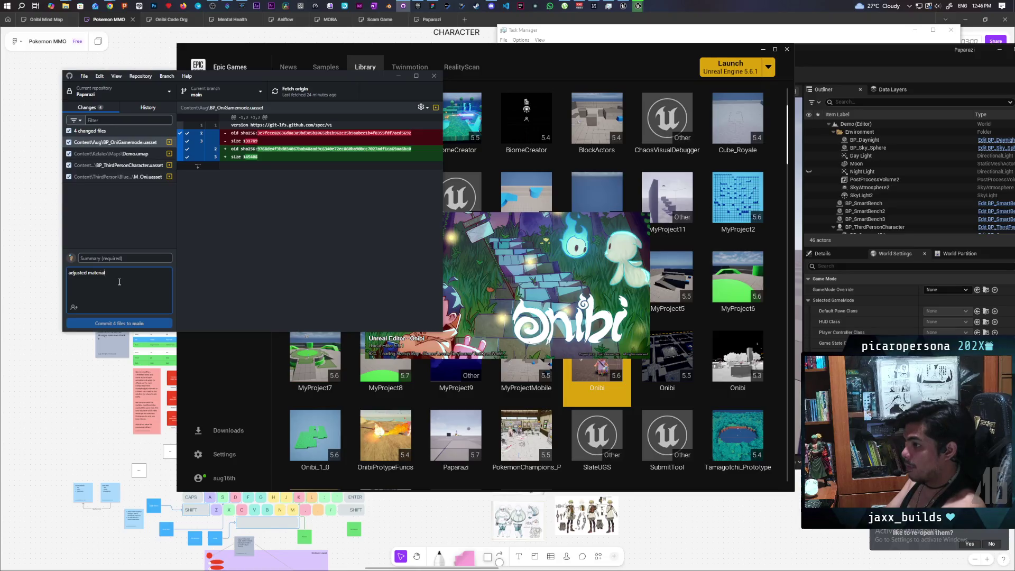
key(Return)
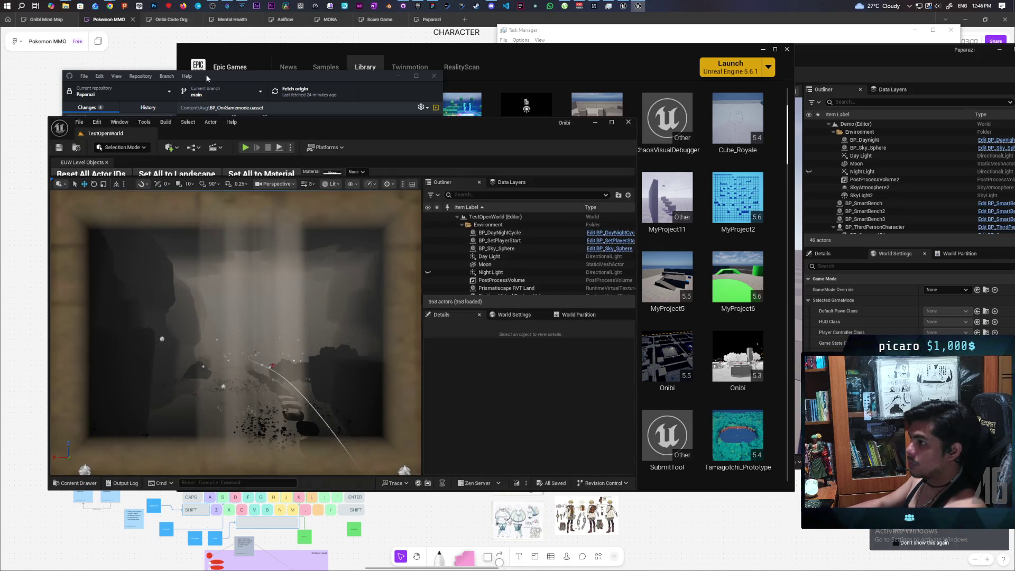
click(206, 77)
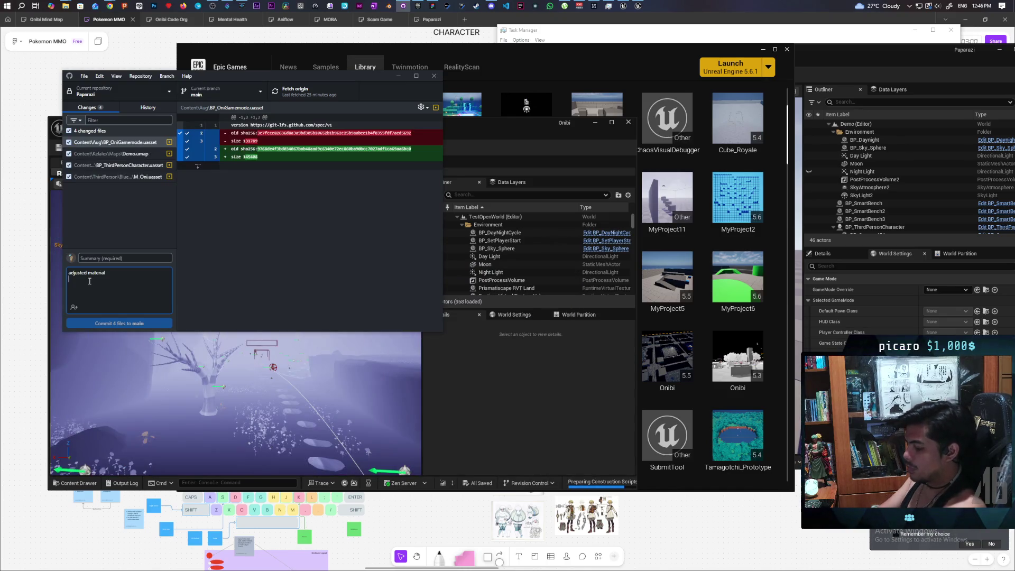
text(adjusted positioning)
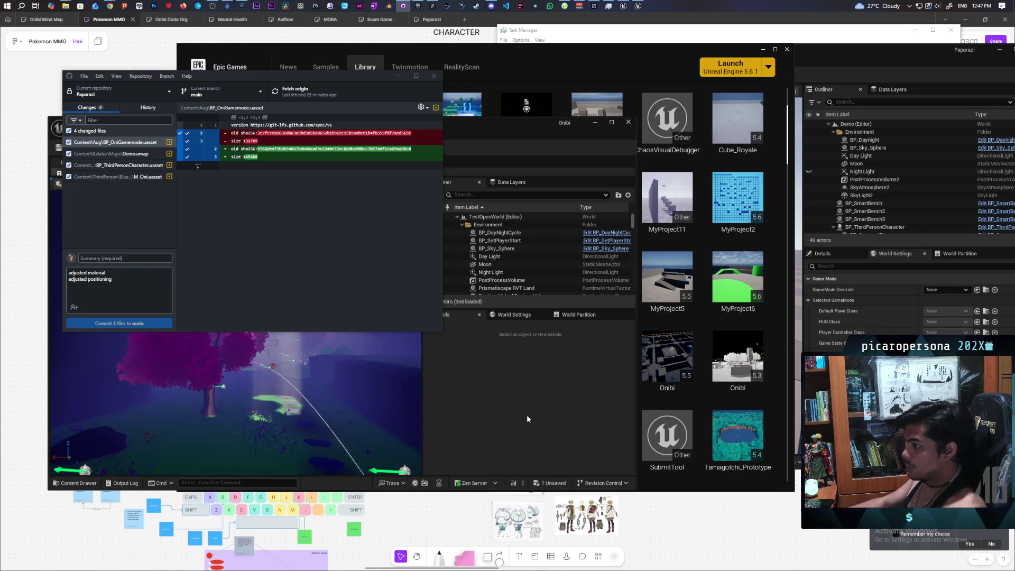
click(501, 126)
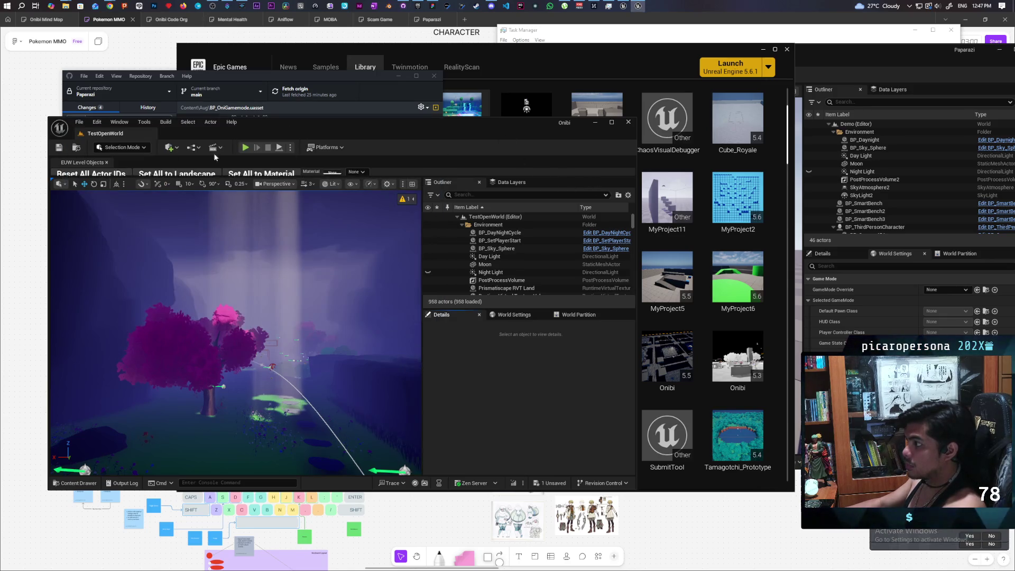
- Open the TestLevel map from Content > Levels, answering the save prompt so it loads
key(ctrl+space)
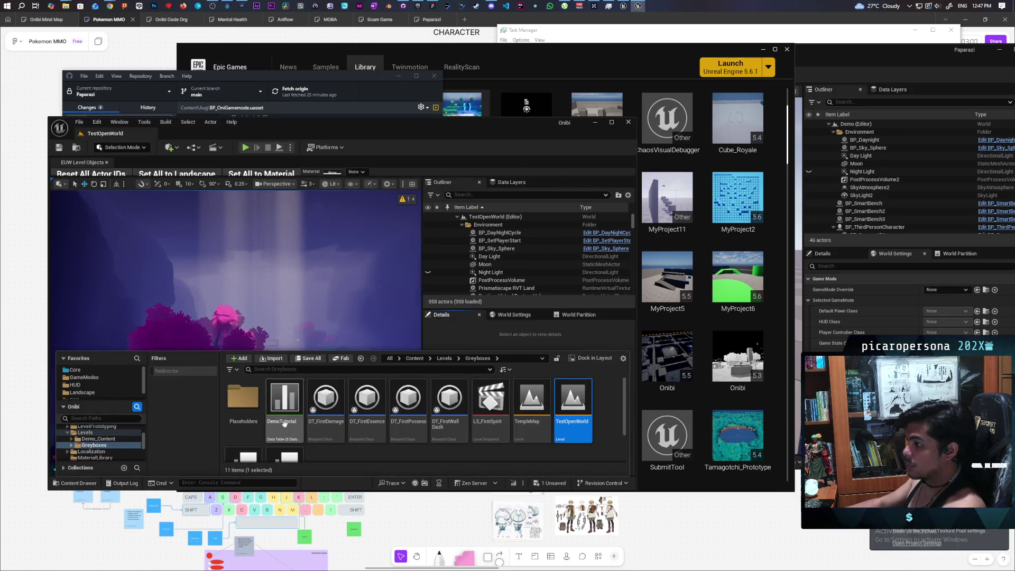
click(444, 359)
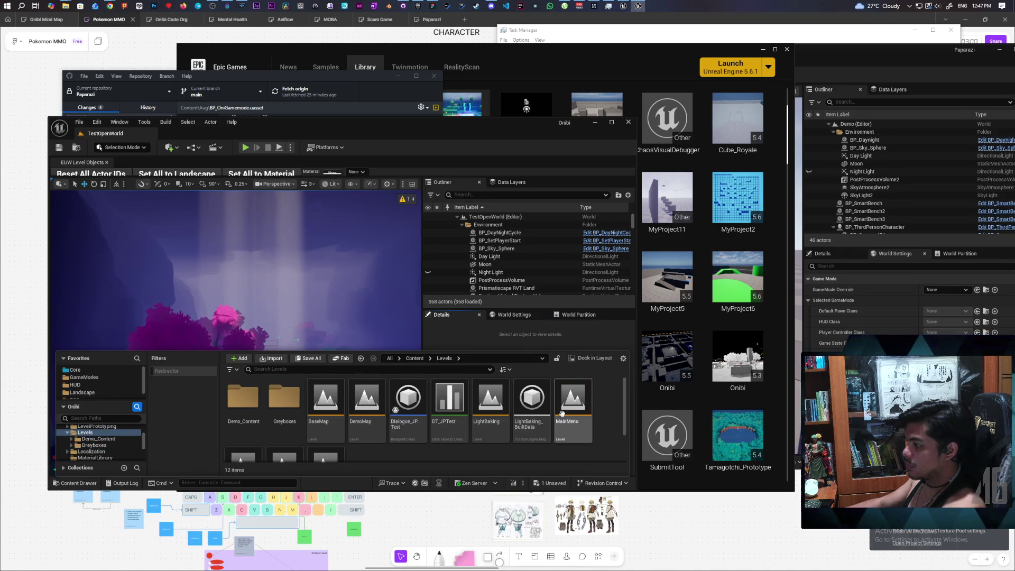
key(ctrl+s)
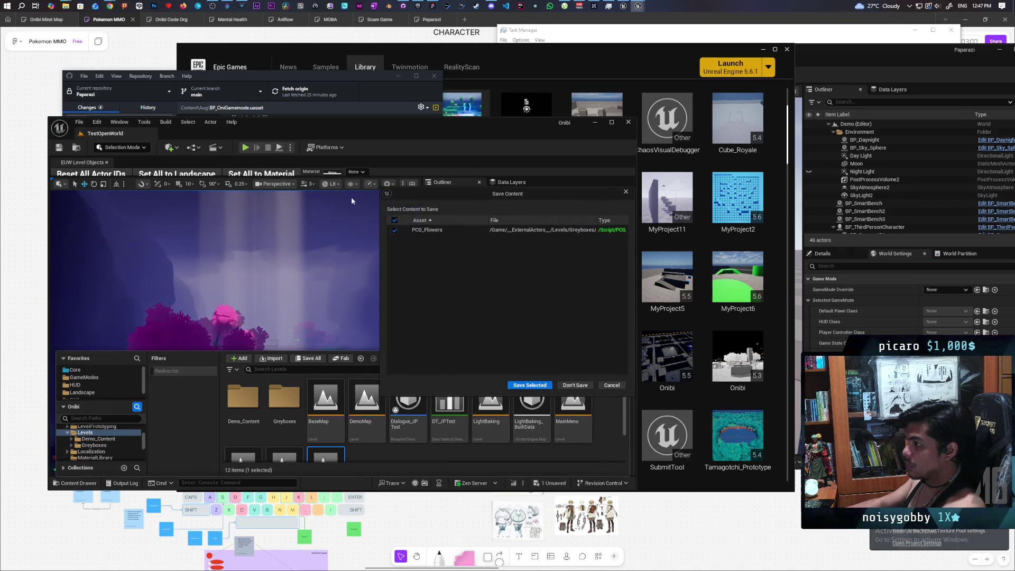
click(576, 385)
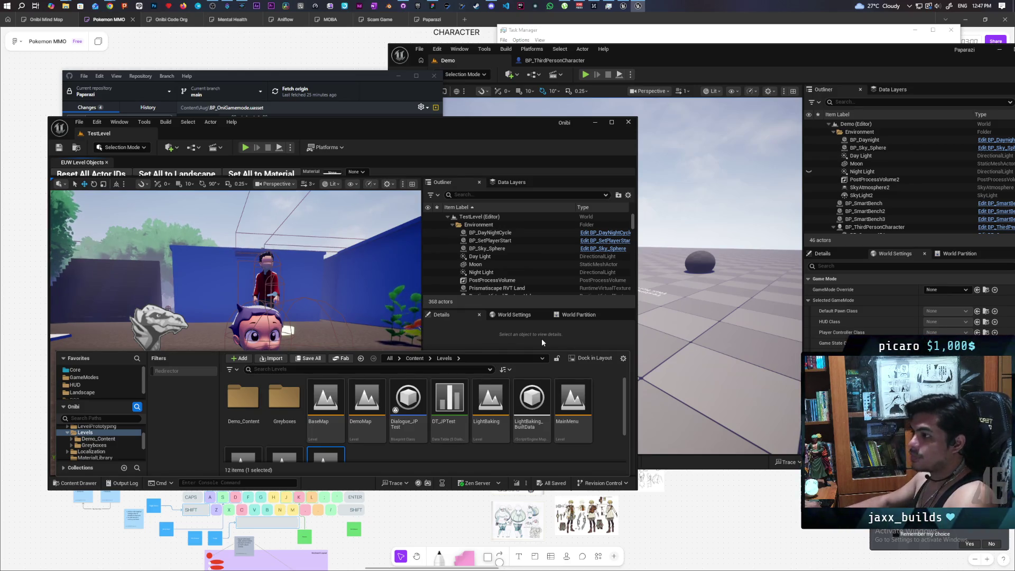
- Move the editor window, frame the character, and step through BP_DayNightCycle and BP_SetPlayerStart in the Outliner
mouse_move(368, 122)
mouse_down()
mouse_move(407, 152)
mouse_move(435, 143)
mouse_up()
drag(351, 284, 359, 278)
key(f)
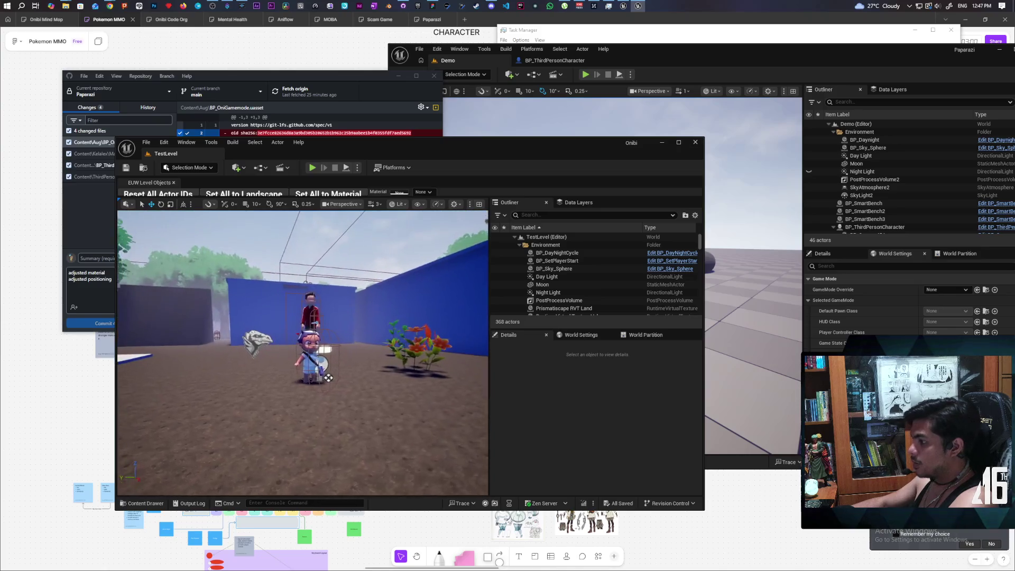
click(573, 253)
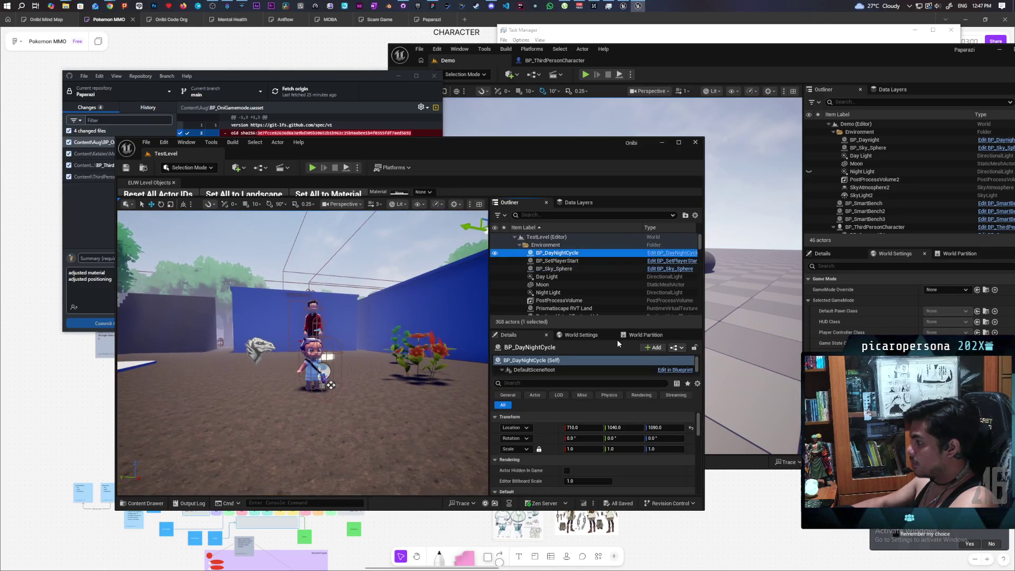
key(Down)
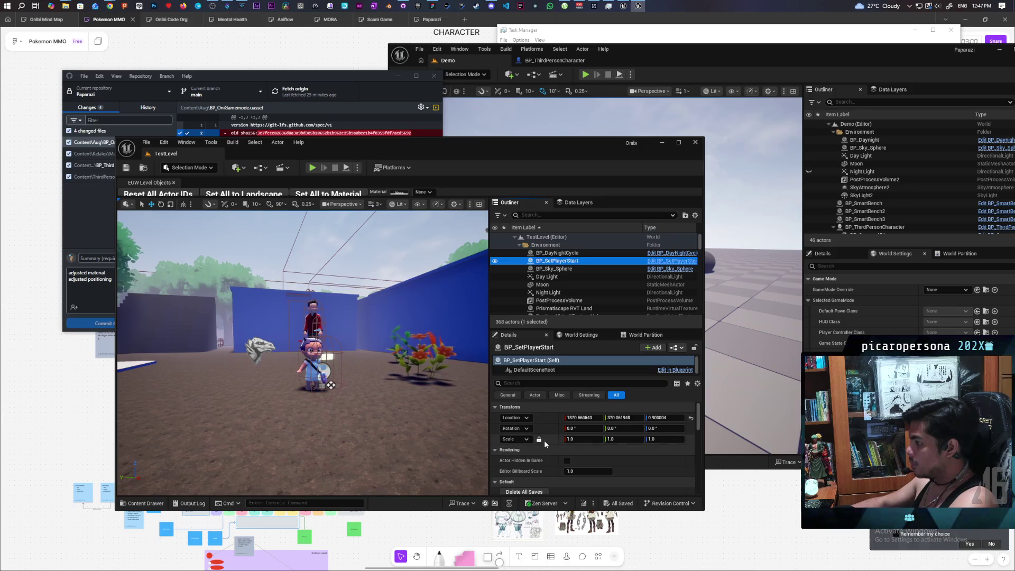
scroll(544, 440, down, 2)
key(Up)
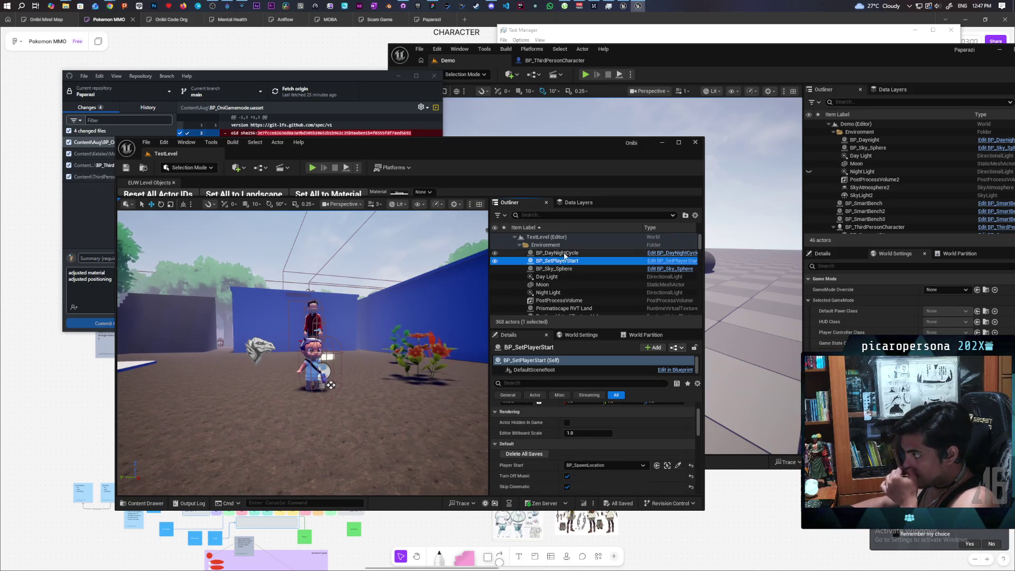
- Select BP_Sky_Sphere, fly close to the boy, maximise the editor and enlarge the component tree
click(375, 263)
mouse_move(328, 380)
mouse_down()
mouse_move(286, 365)
mouse_move(336, 365)
mouse_up()
scroll(534, 373, down, 1)
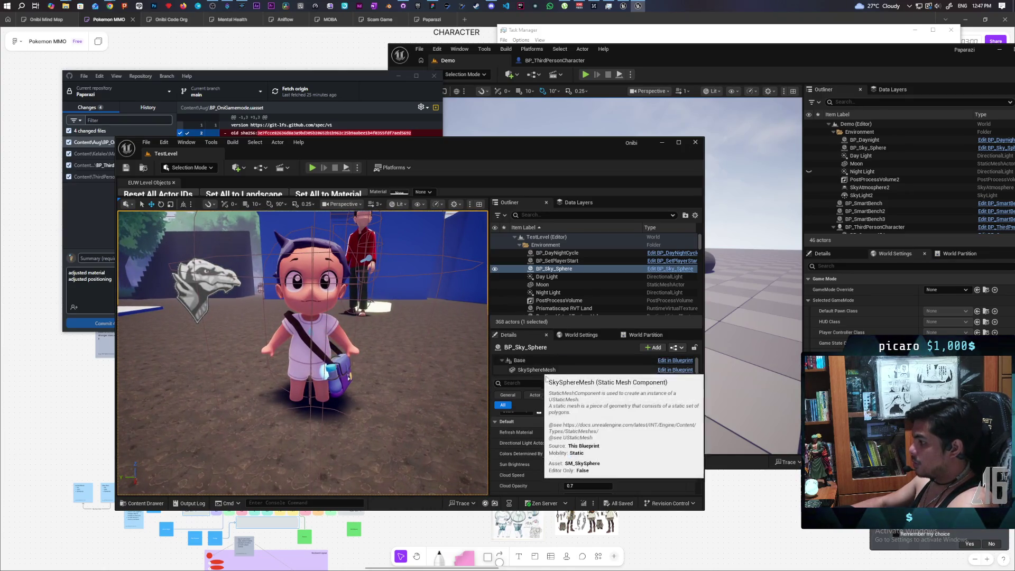
double_click(581, 142)
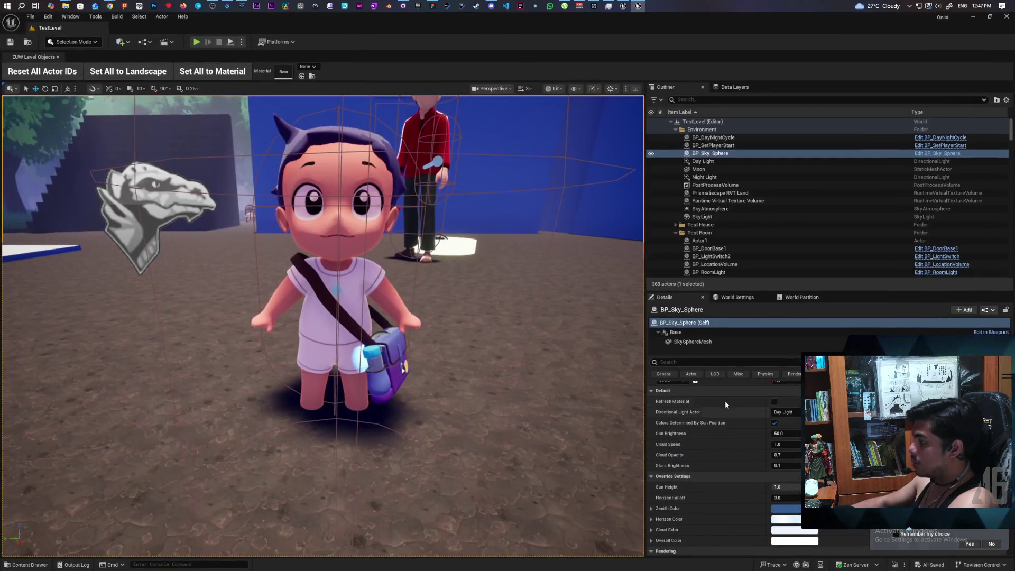
mouse_move(722, 350)
mouse_down()
mouse_move(711, 397)
mouse_move(711, 363)
mouse_up()
- Select the boy's mesh, filter its properties by 'o', and open the MM_HumanOverlay overlay material
click(368, 305)
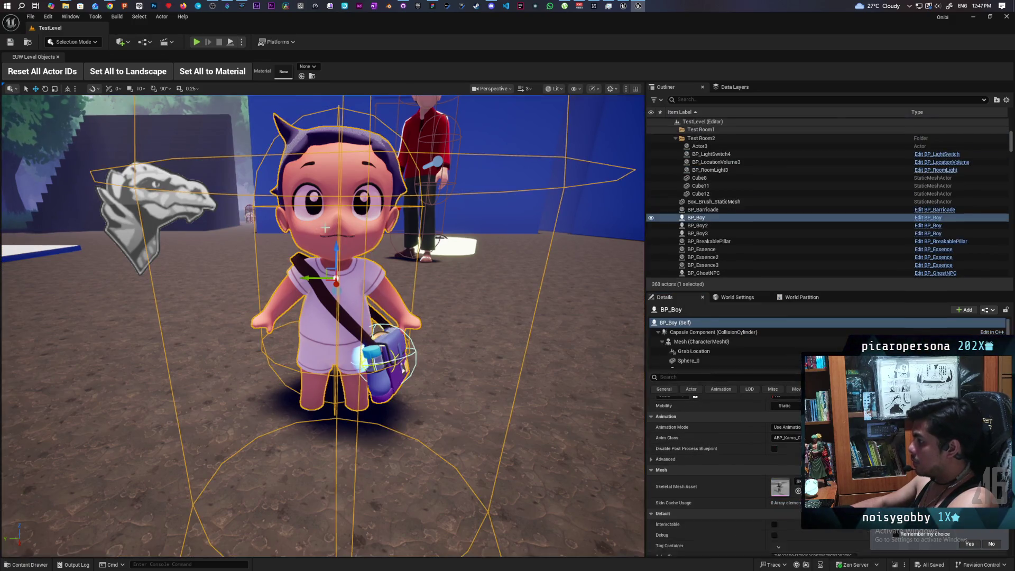
click(708, 342)
click(734, 377)
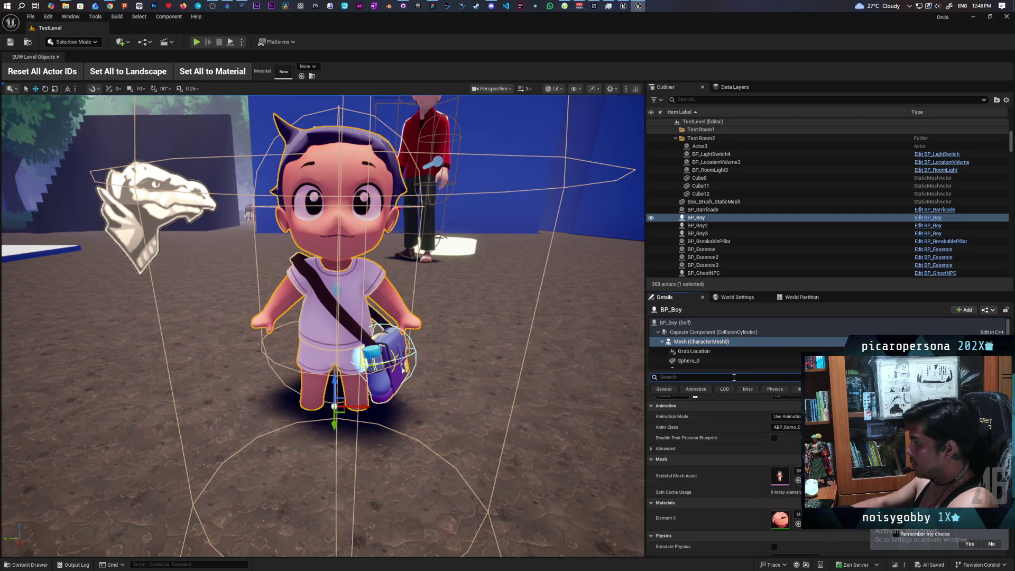
text(over)
scroll(747, 480, down, 5)
click(784, 489)
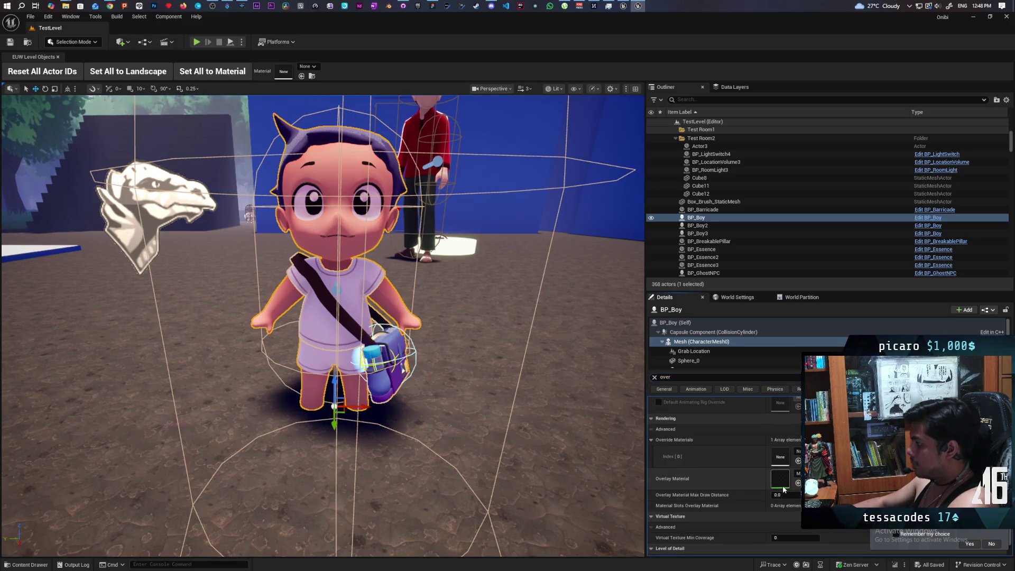
double_click(781, 486)
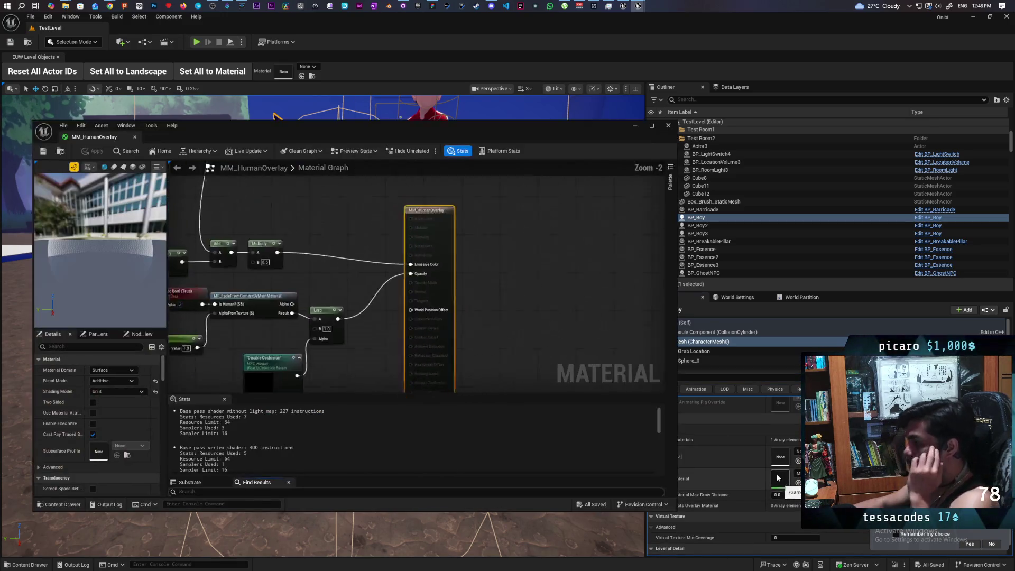
- Pan the MM_HumanOverlay graph to inspect the Clamp, Multiply, Add, Lights On, Lerp and Night Light nodes
mouse_move(441, 262)
mouse_down()
mouse_move(539, 272)
mouse_move(566, 303)
mouse_move(576, 349)
mouse_move(567, 356)
mouse_move(525, 322)
mouse_move(562, 344)
mouse_move(544, 363)
mouse_move(502, 328)
mouse_move(555, 306)
mouse_move(586, 278)
mouse_move(586, 254)
mouse_move(494, 258)
mouse_move(437, 281)
mouse_move(467, 304)
mouse_move(460, 347)
mouse_move(424, 253)
mouse_move(417, 196)
mouse_move(515, 255)
mouse_move(421, 181)
mouse_move(349, 204)
mouse_up()
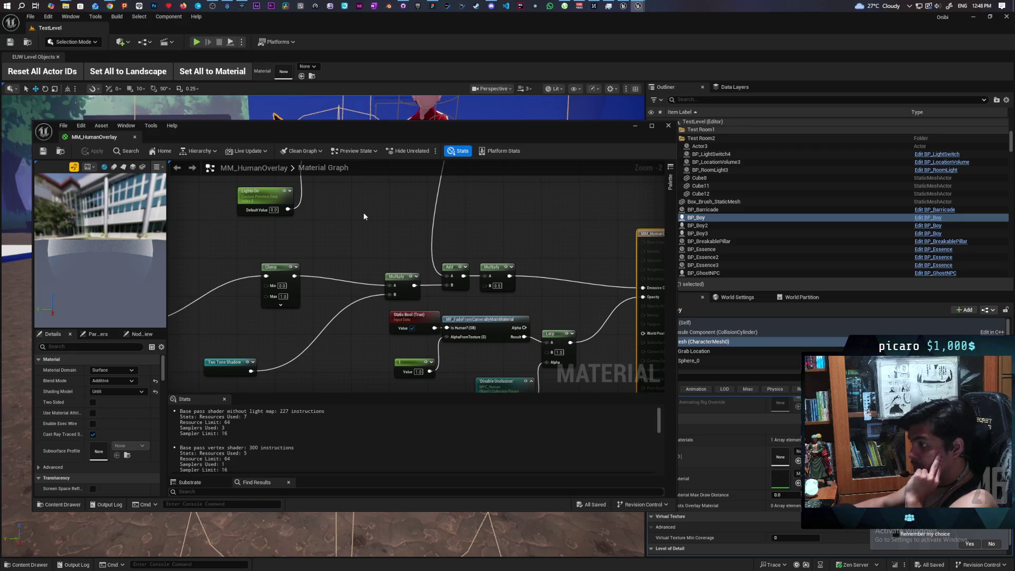
drag(364, 216, 429, 201)
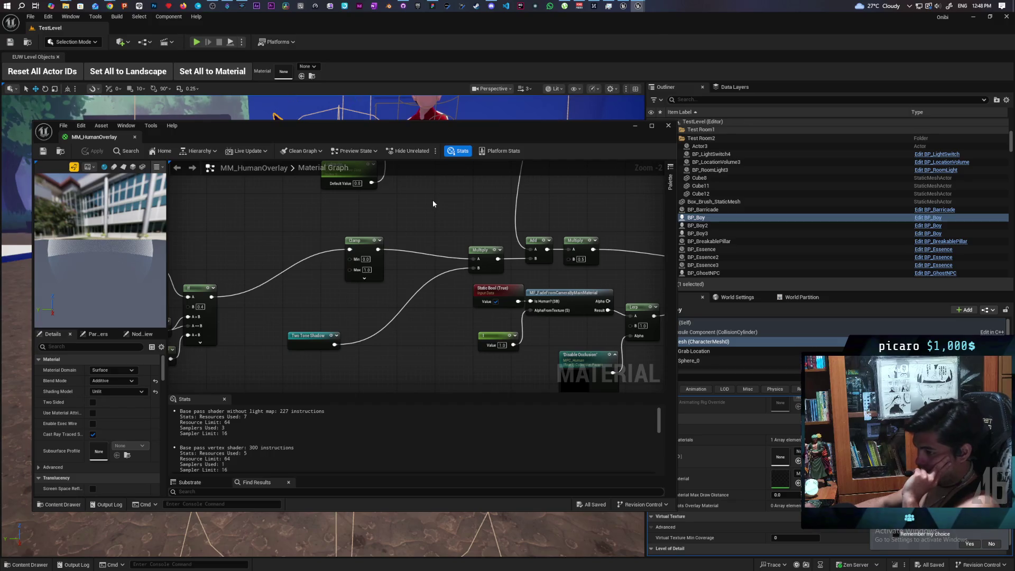
mouse_move(432, 201)
mouse_down()
mouse_move(435, 238)
mouse_move(430, 215)
mouse_move(461, 222)
mouse_up()
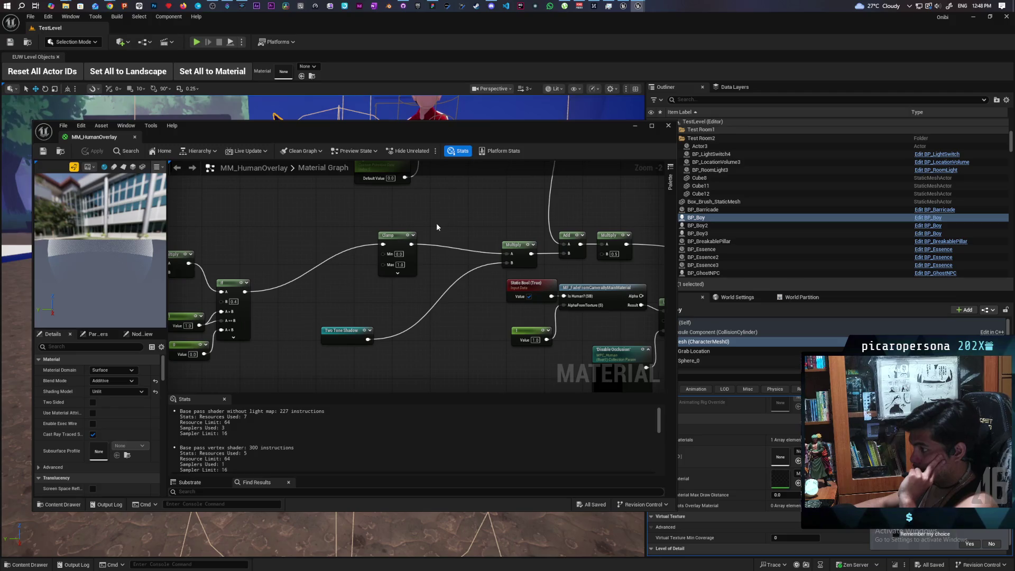
drag(358, 303, 504, 290)
scroll(503, 290, down, 3)
drag(453, 328, 494, 306)
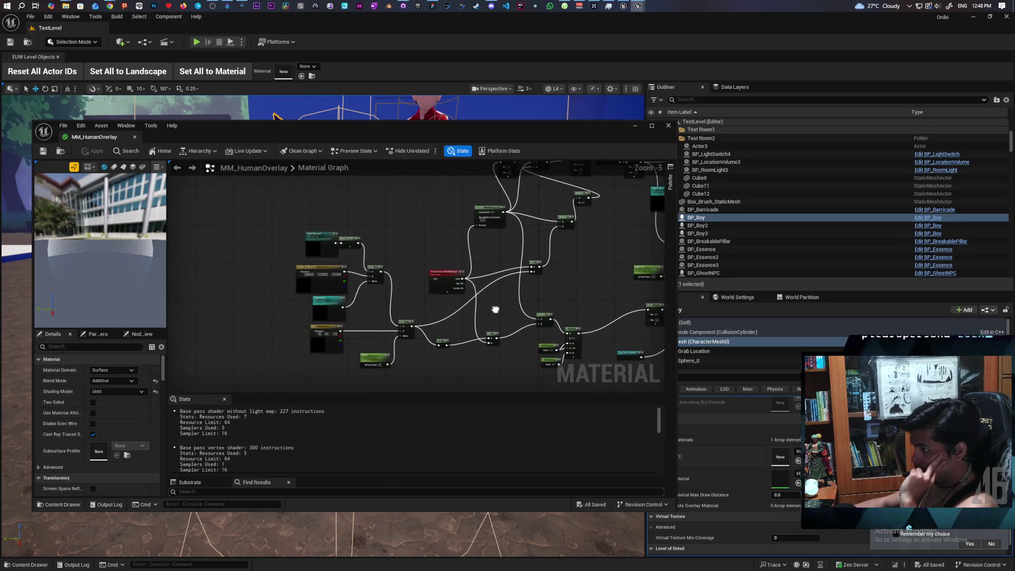
scroll(578, 295, up, 2)
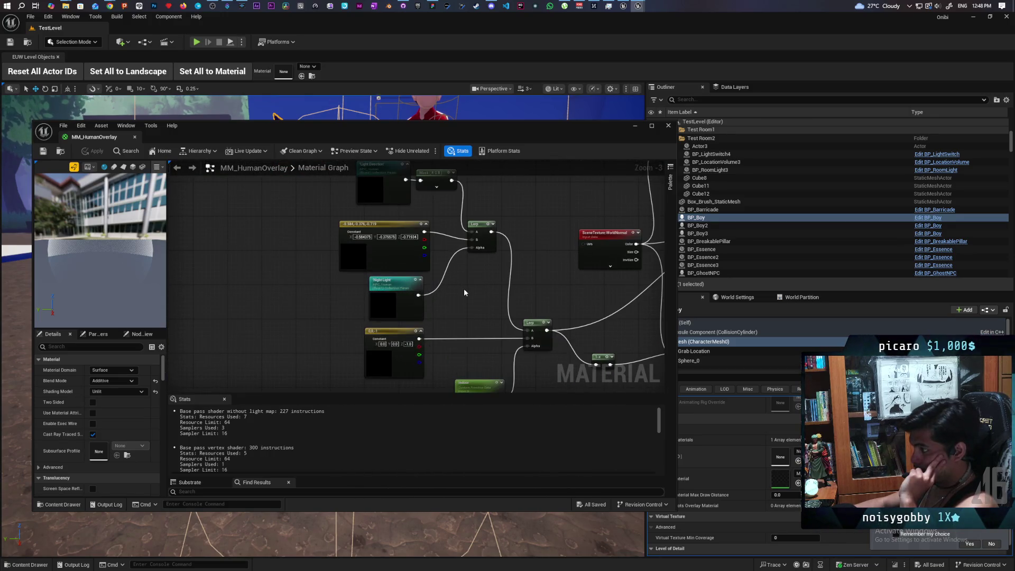
mouse_move(464, 290)
mouse_down()
mouse_move(470, 344)
mouse_move(407, 284)
mouse_move(483, 262)
mouse_move(483, 301)
mouse_move(302, 263)
mouse_move(175, 290)
mouse_up()
- Pan to the MM_HumanOverlay output node, then close the material editor
scroll(468, 337, down, 1)
drag(434, 247, 292, 238)
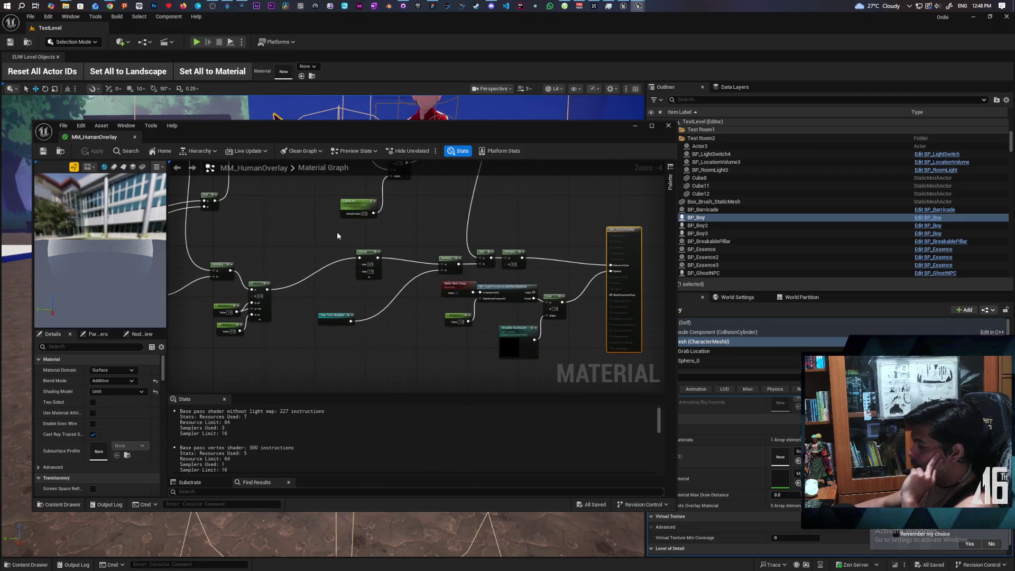
drag(377, 234, 350, 229)
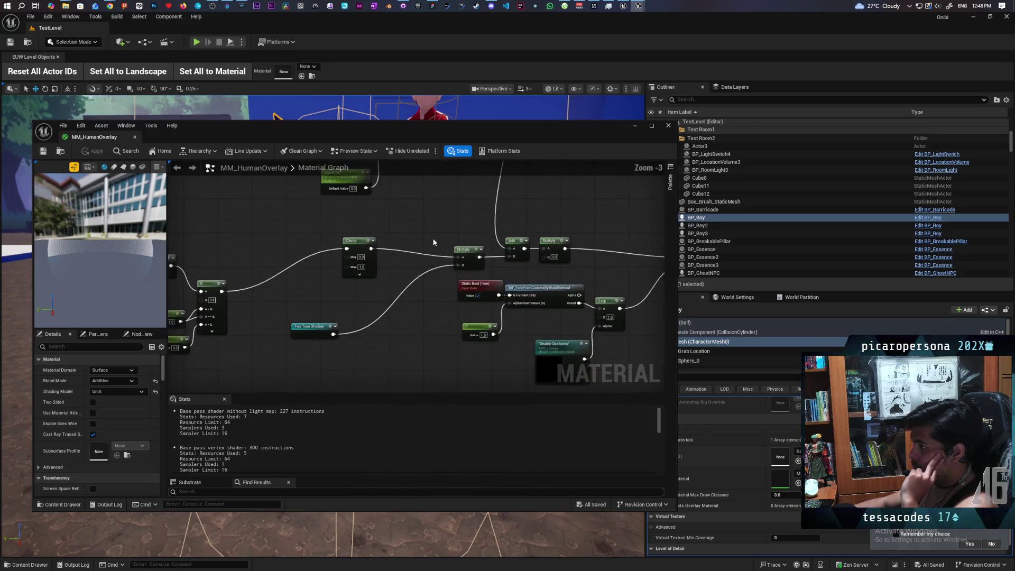
scroll(332, 226, up, 1)
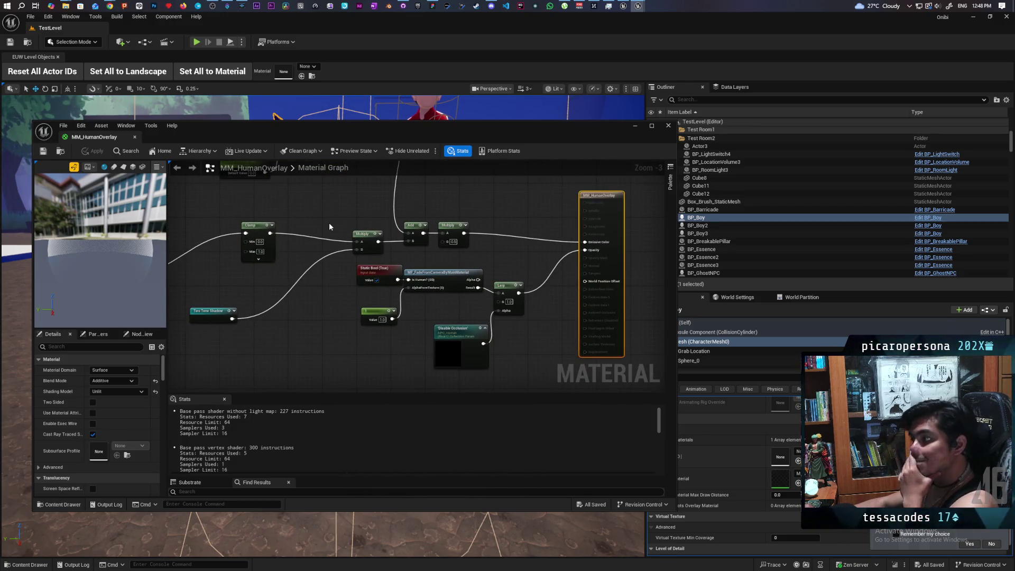
scroll(326, 243, up, 2)
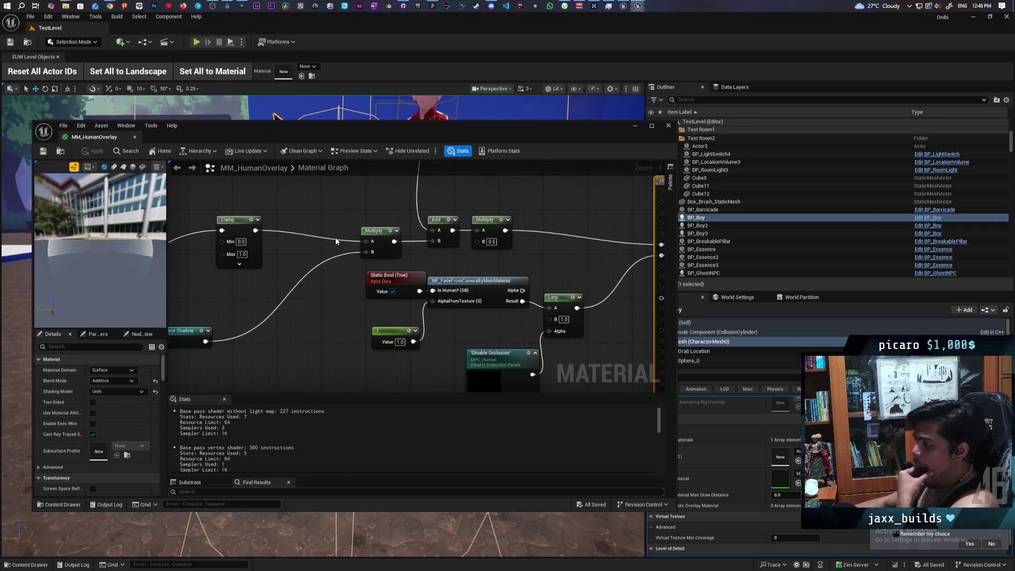
mouse_move(541, 252)
mouse_down()
mouse_move(512, 285)
mouse_move(503, 269)
mouse_up()
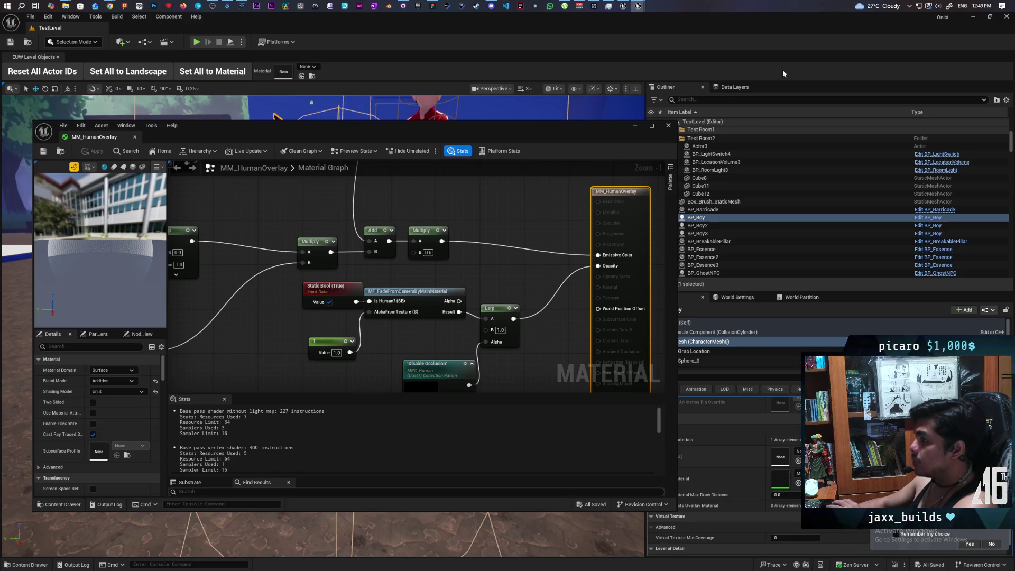
click(668, 125)
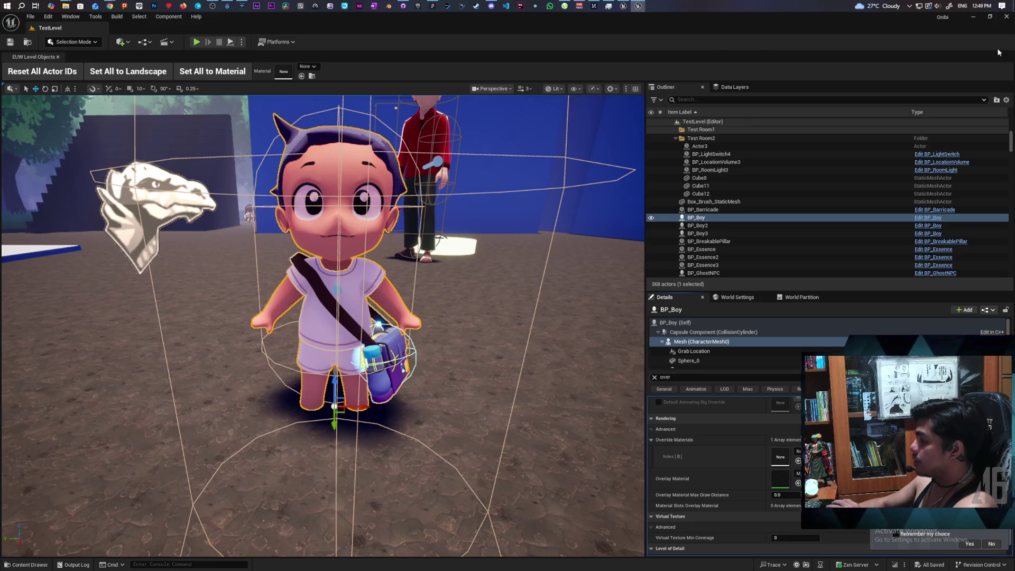
- Close the Onibi editor and launch BiomeCreator from the Epic Games Launcher library
key(alt+F4)
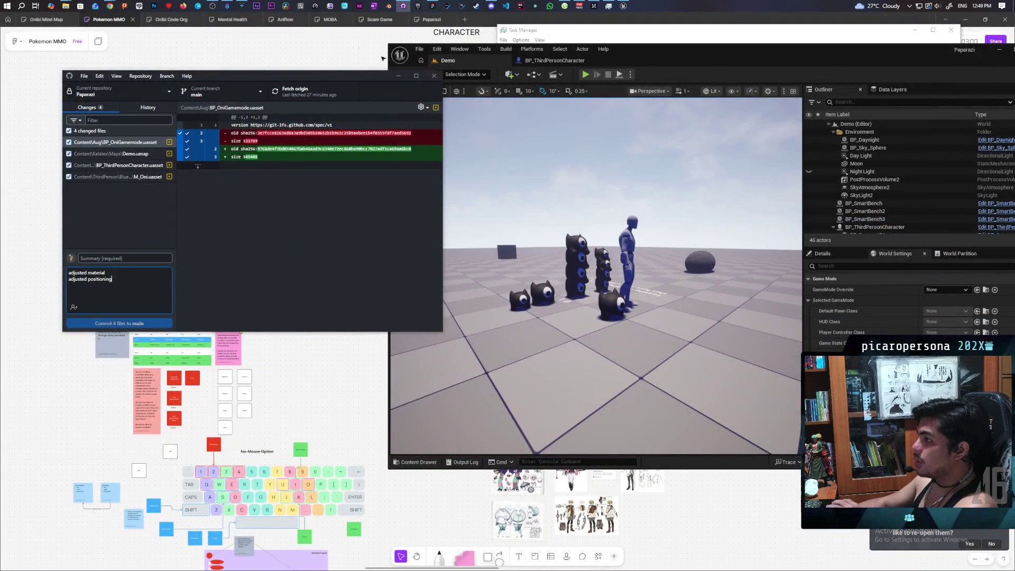
click(424, 4)
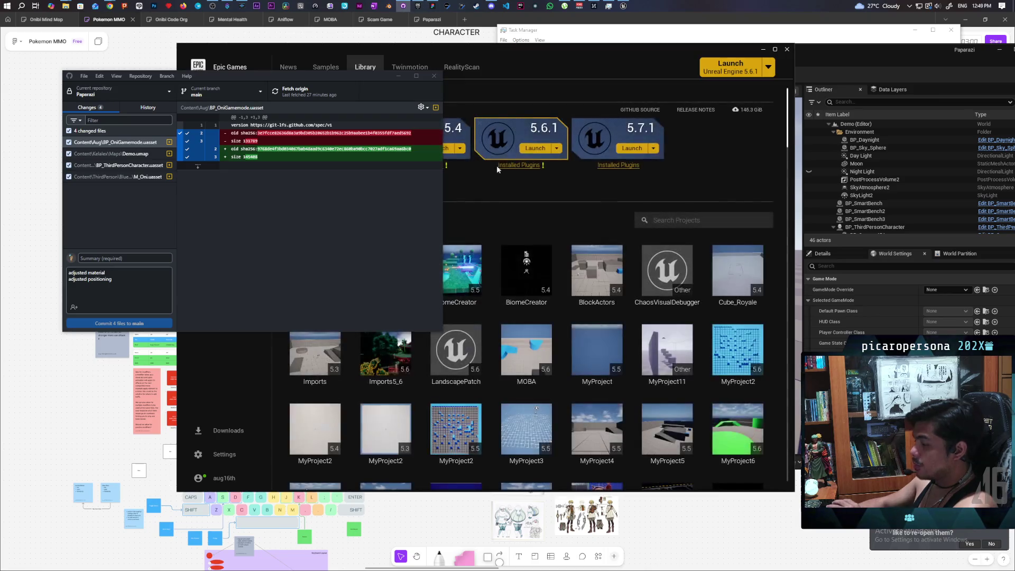
double_click(440, 259)
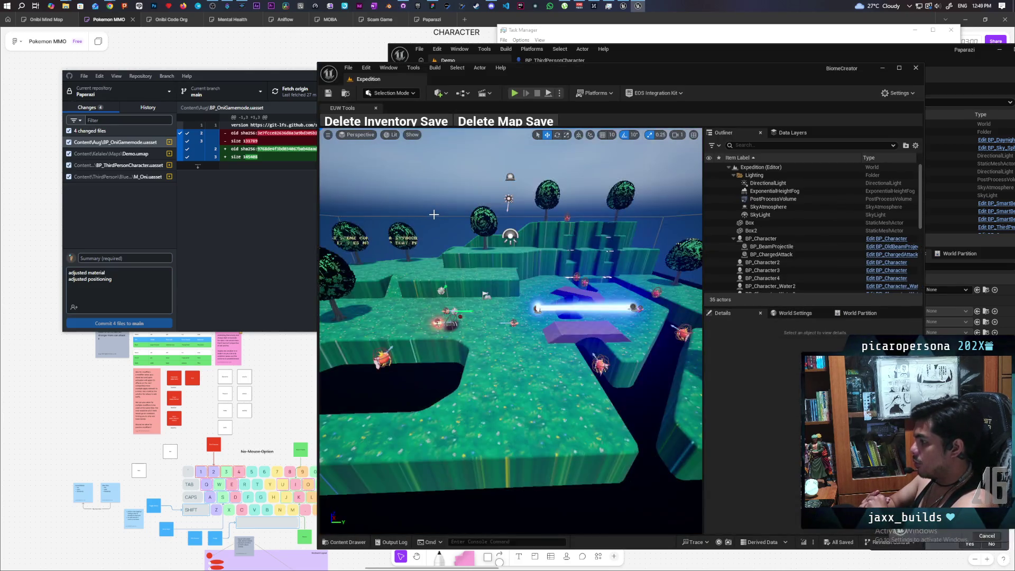
- Move the BiomeCreator window aside, zoom around the Expedition level, then bring up the BP_ThirdPersonCharacter graph
mouse_move(604, 71)
mouse_down()
mouse_move(276, 98)
mouse_move(349, 68)
mouse_up()
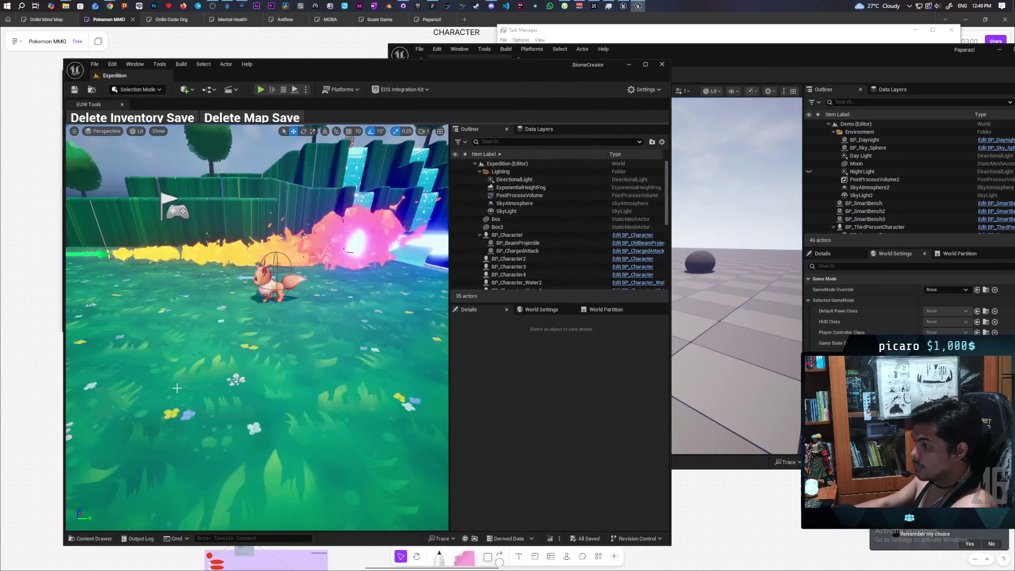
scroll(268, 323, up, 3)
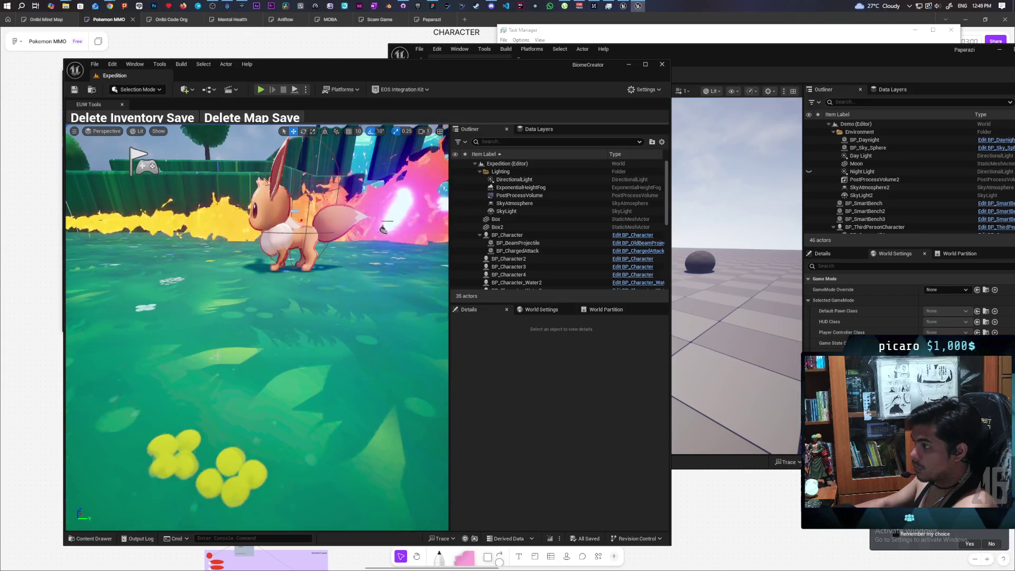
scroll(268, 323, down, 8)
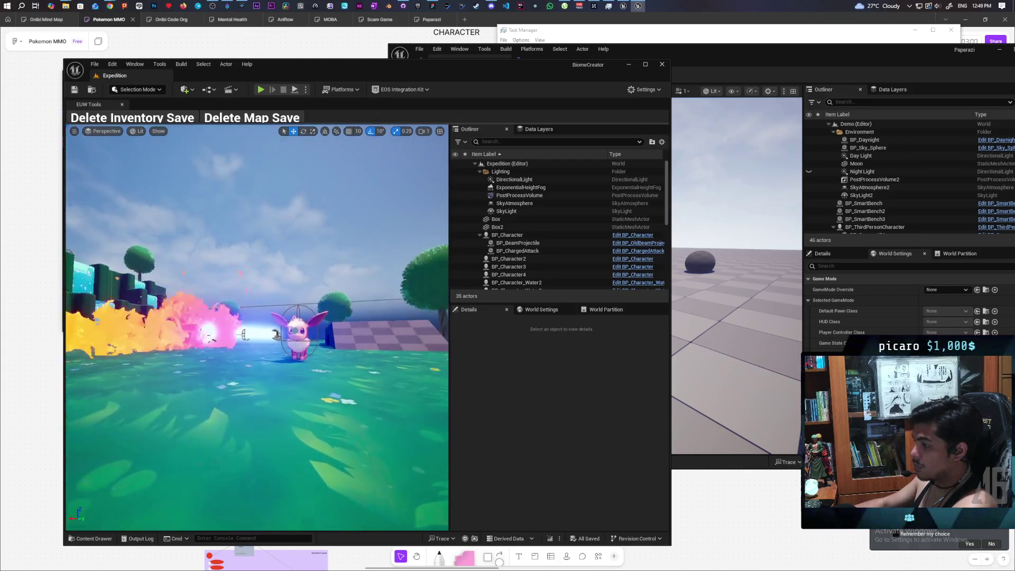
scroll(257, 327, up, 3)
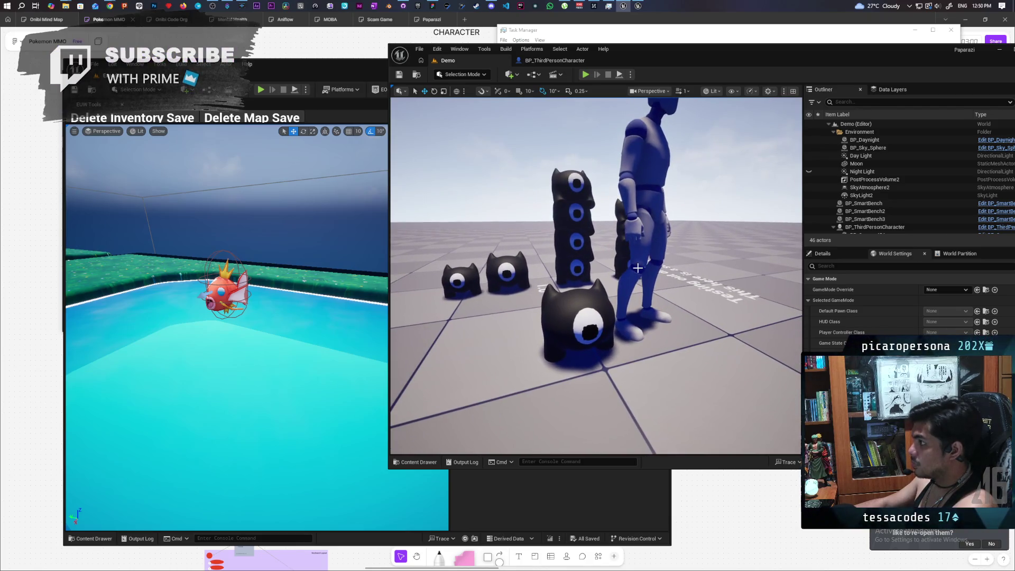
click(557, 61)
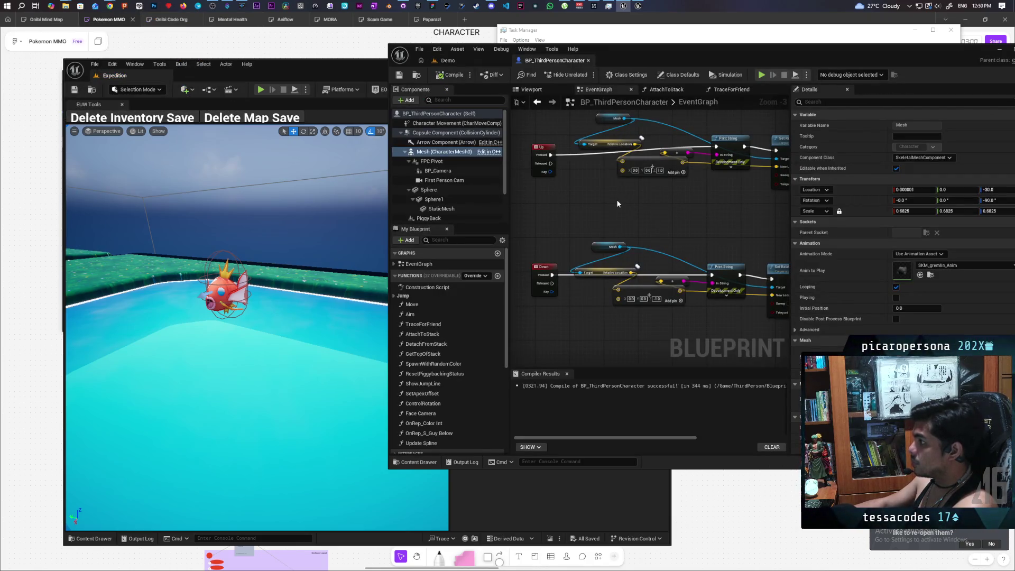
- Return to the Demo level, select a black stacked creature and view its M_Oni material graph
click(446, 61)
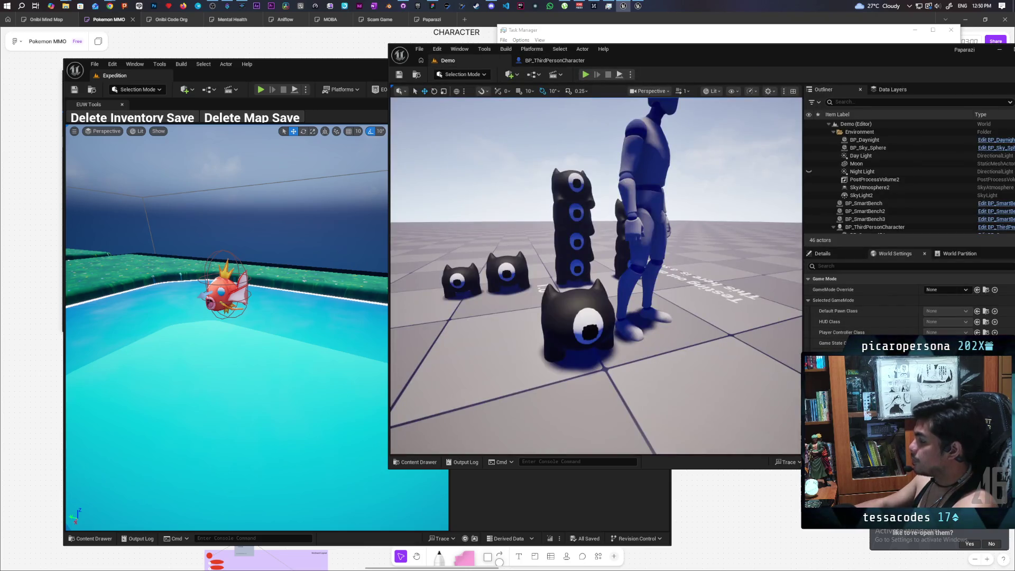
click(601, 303)
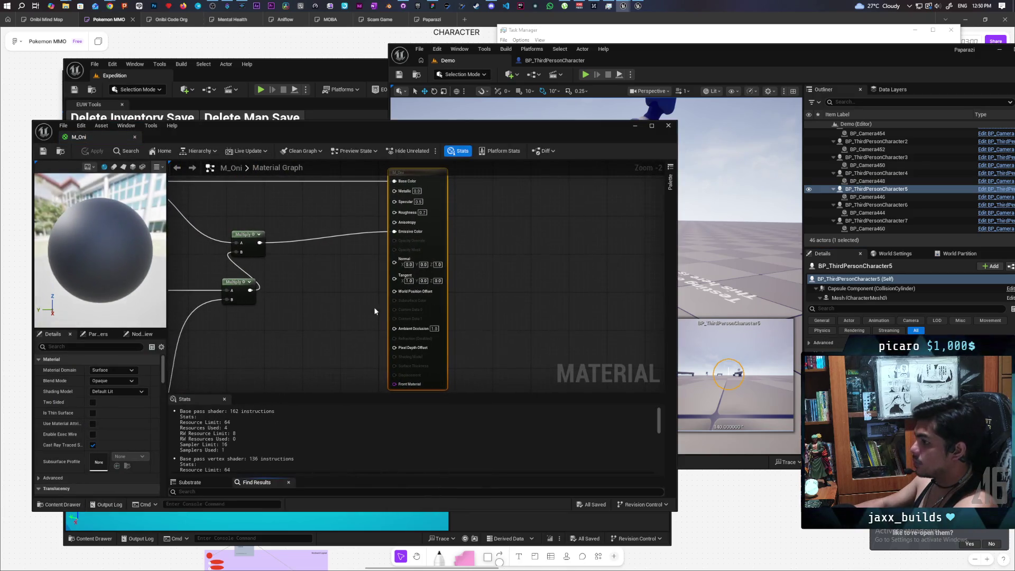
scroll(476, 316, down, 2)
scroll(476, 316, up, 4)
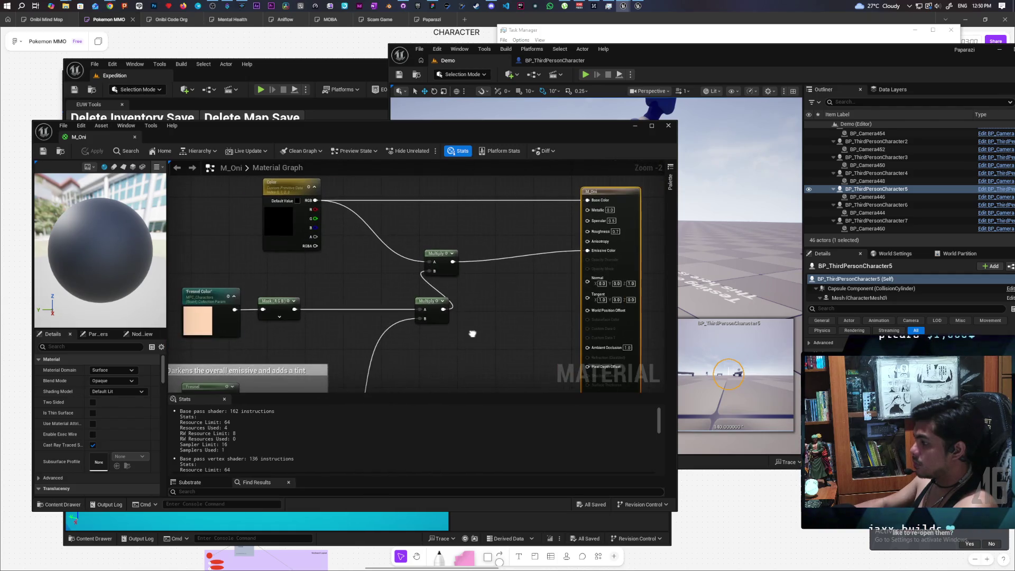
mouse_move(480, 316)
mouse_down()
mouse_move(516, 313)
mouse_move(535, 206)
mouse_move(533, 280)
mouse_move(529, 180)
mouse_move(517, 310)
mouse_up()
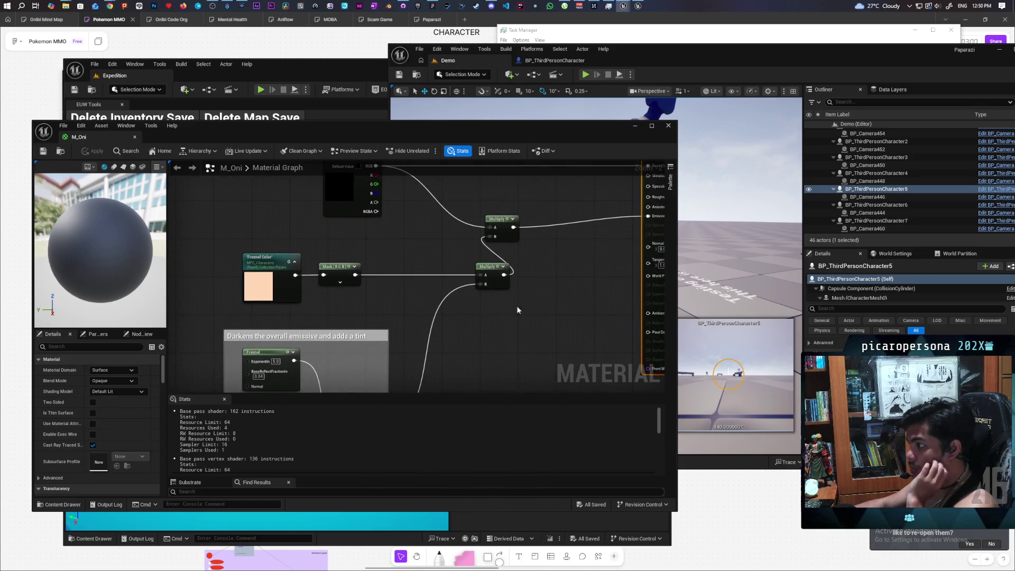
- Add a Fresnel node via the 'fres' node search and move it higher
right_click(398, 259)
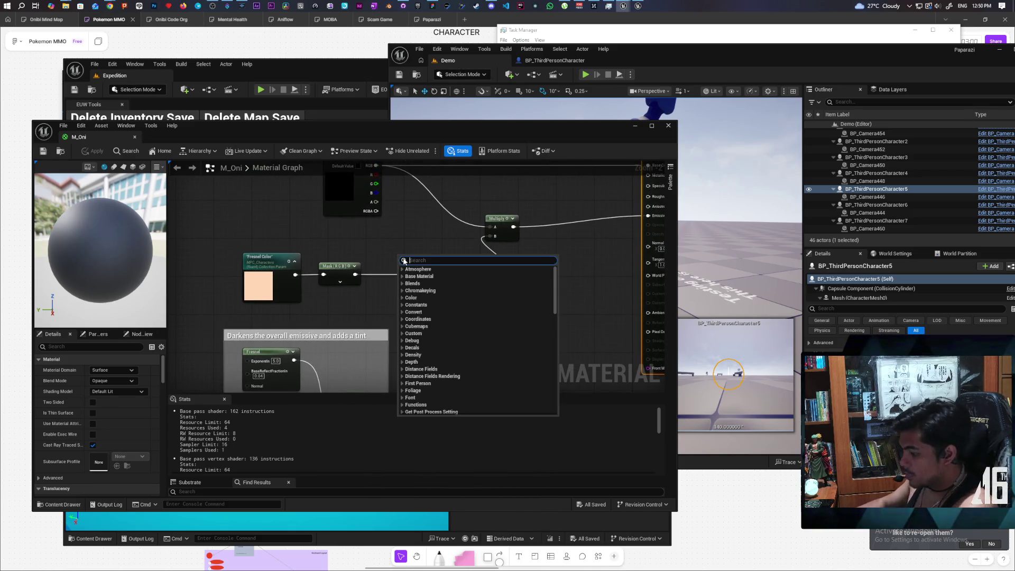
text(fres)
key(Return)
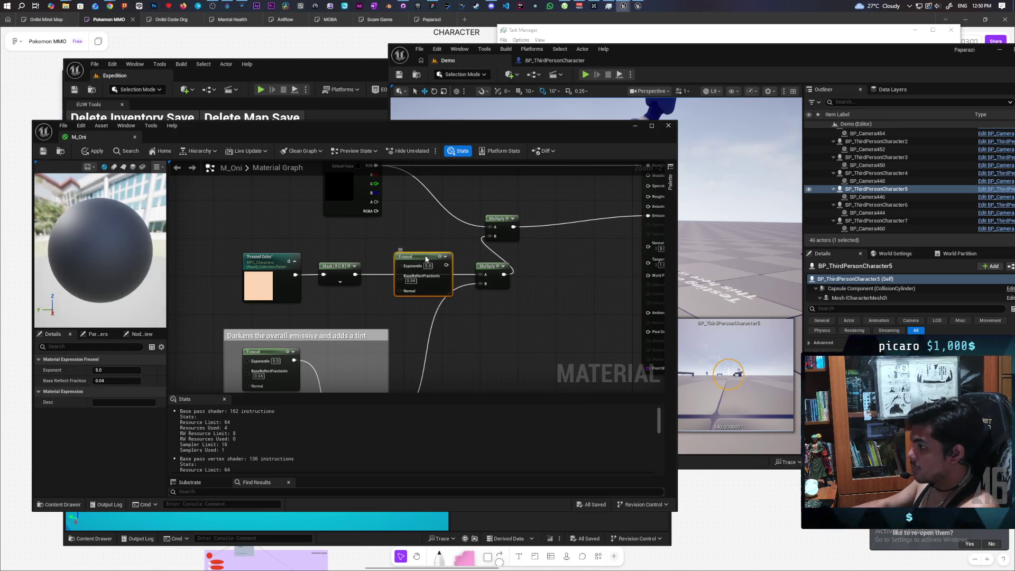
drag(426, 259, 431, 214)
- Add a Multiply with Mask into A and Fresnel into B, then arrange the Multiply and Add nodes
click(417, 309)
mouse_move(417, 304)
mouse_down()
mouse_move(392, 286)
mouse_move(374, 239)
mouse_move(410, 292)
mouse_up()
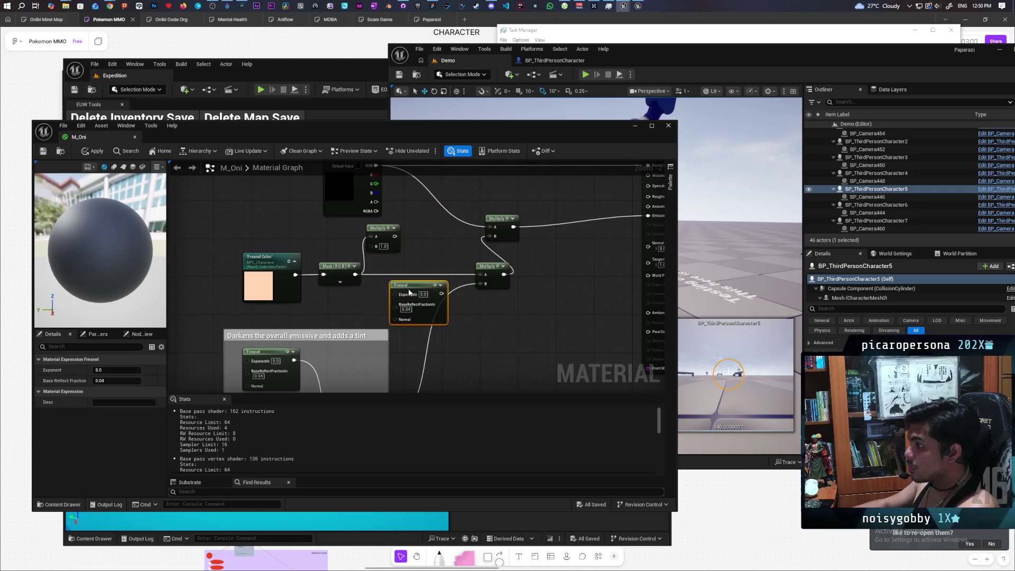
drag(381, 234, 400, 235)
drag(399, 289, 375, 289)
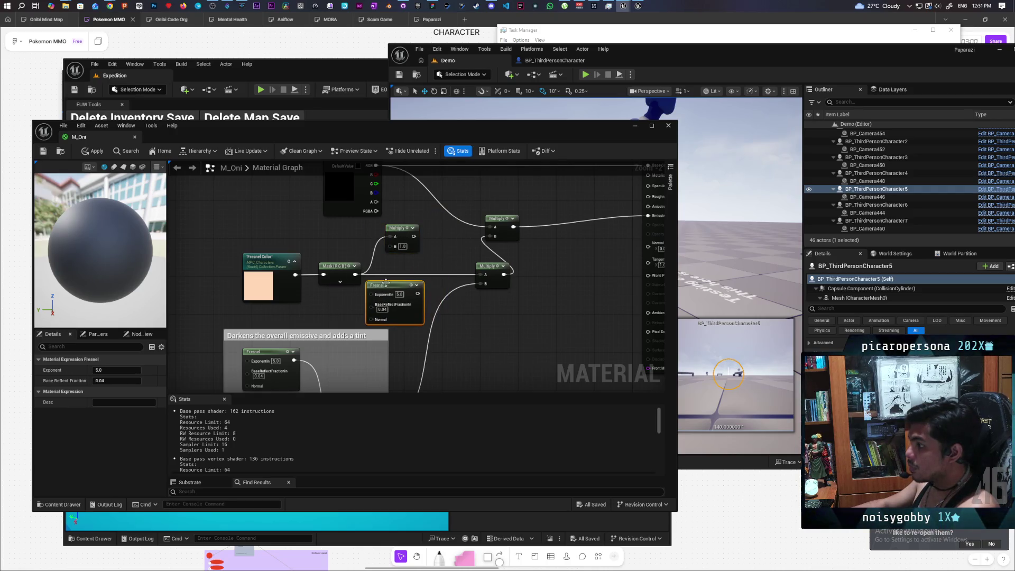
drag(394, 250, 395, 247)
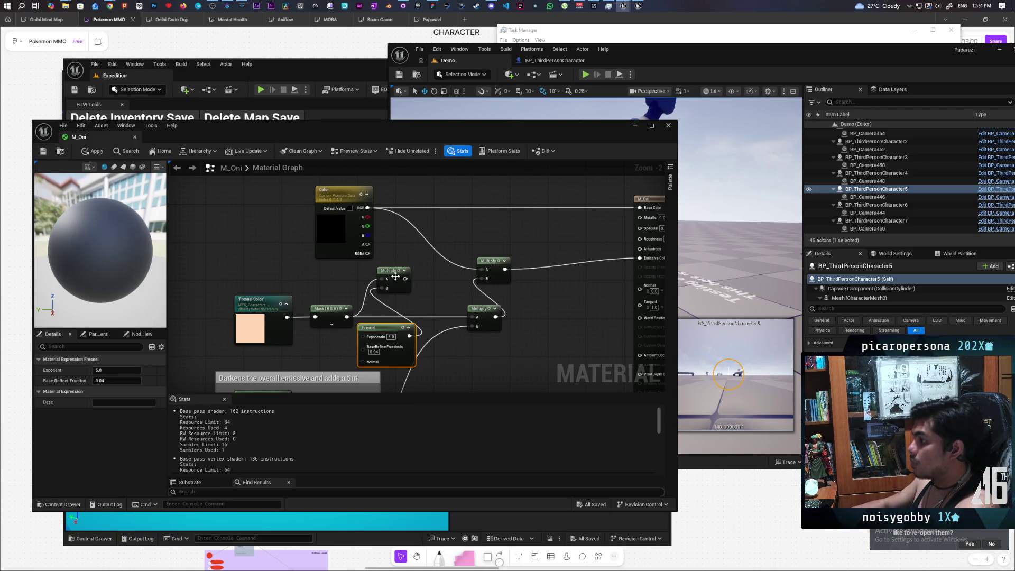
drag(389, 271, 408, 272)
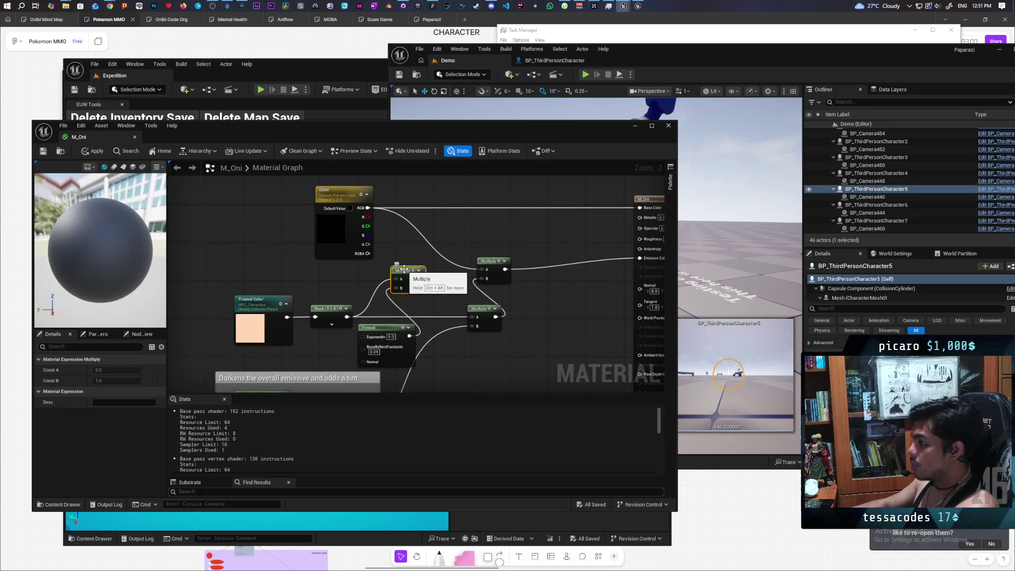
drag(465, 227, 450, 201)
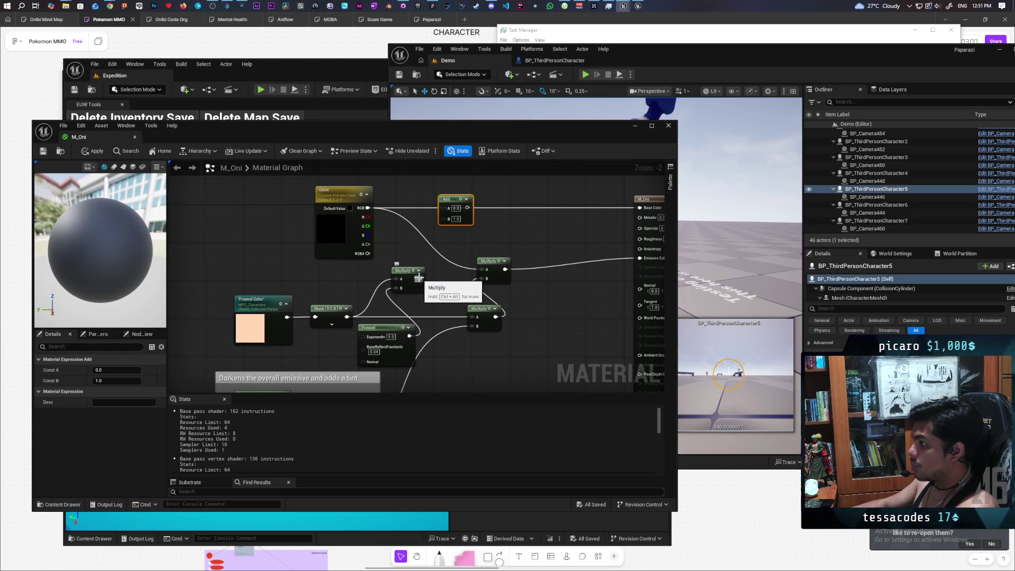
- Wire the Color node's RGB output into the M_Oni material's Base Color
mouse_move(410, 147)
mouse_down()
mouse_move(628, 236)
mouse_move(613, 330)
mouse_move(555, 342)
mouse_move(539, 281)
mouse_up()
drag(559, 428, 583, 369)
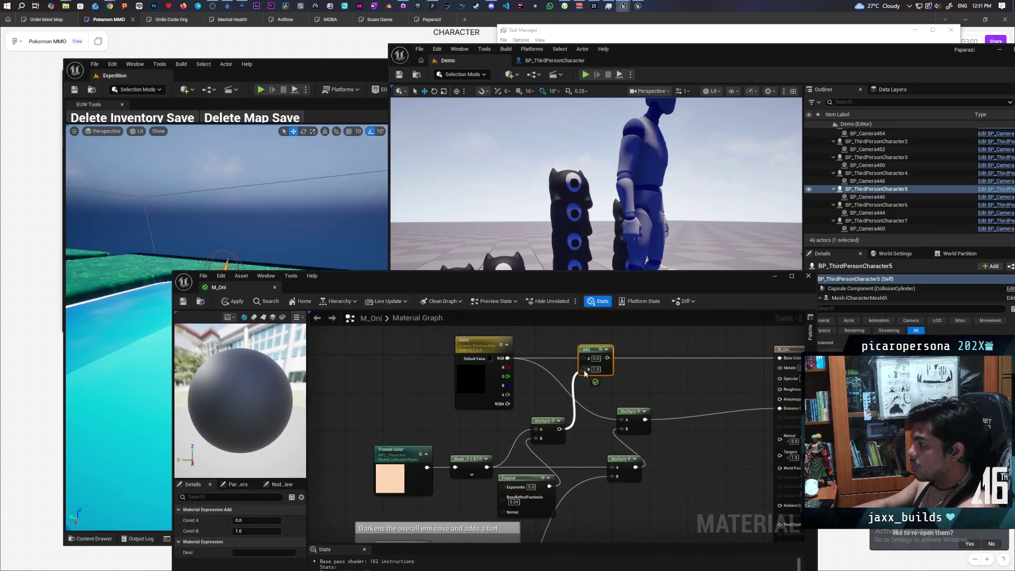
mouse_move(507, 358)
mouse_down()
mouse_move(795, 360)
mouse_move(712, 361)
mouse_up()
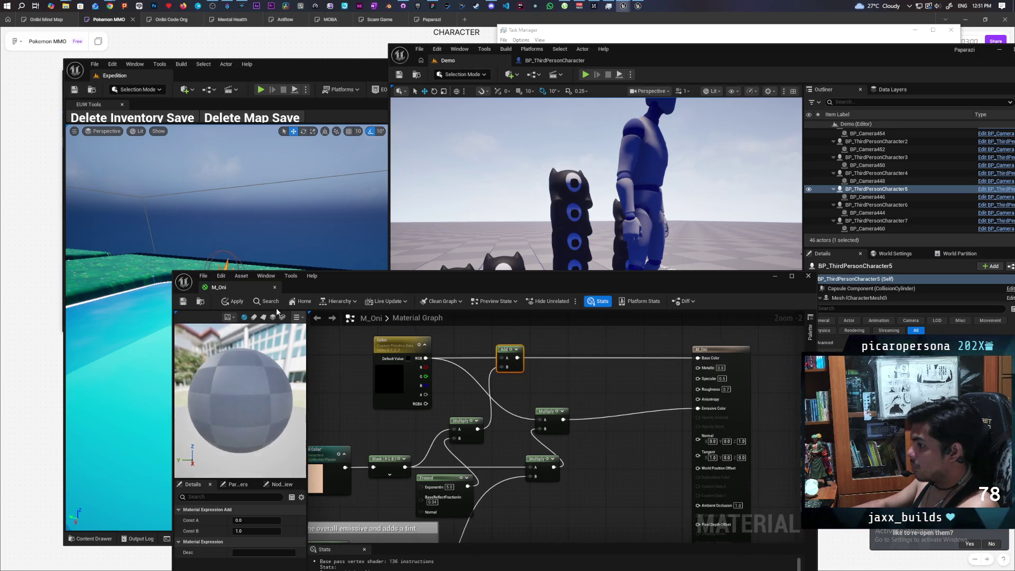
click(233, 301)
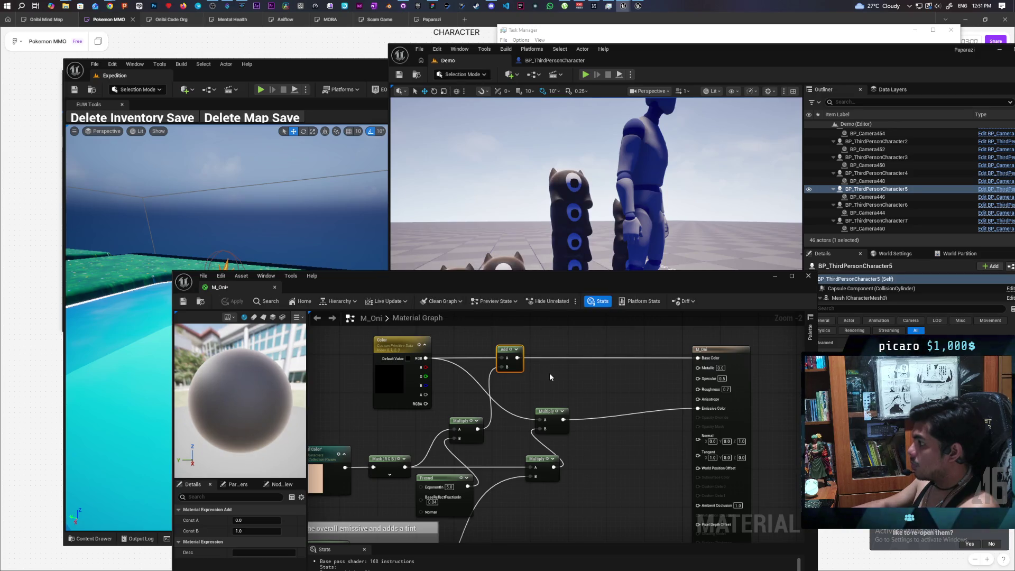
- Try a new Multiply node combining the Add and lower Multiply outputs, then delete it
mouse_move(568, 278)
mouse_down()
mouse_move(571, 350)
mouse_move(566, 268)
mouse_up()
click(539, 351)
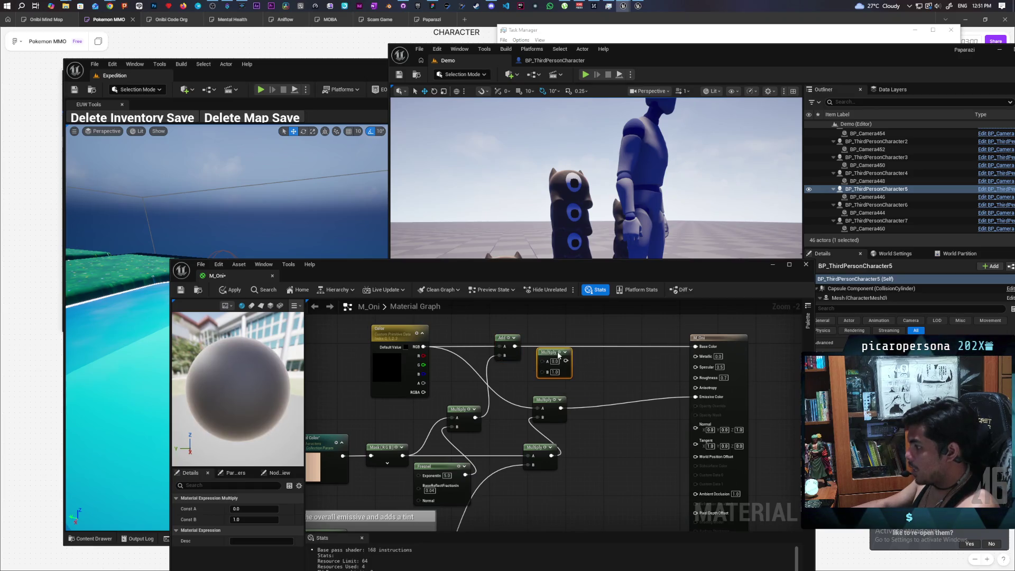
mouse_move(513, 346)
mouse_down()
mouse_move(565, 347)
mouse_move(543, 351)
mouse_up()
drag(475, 417, 475, 419)
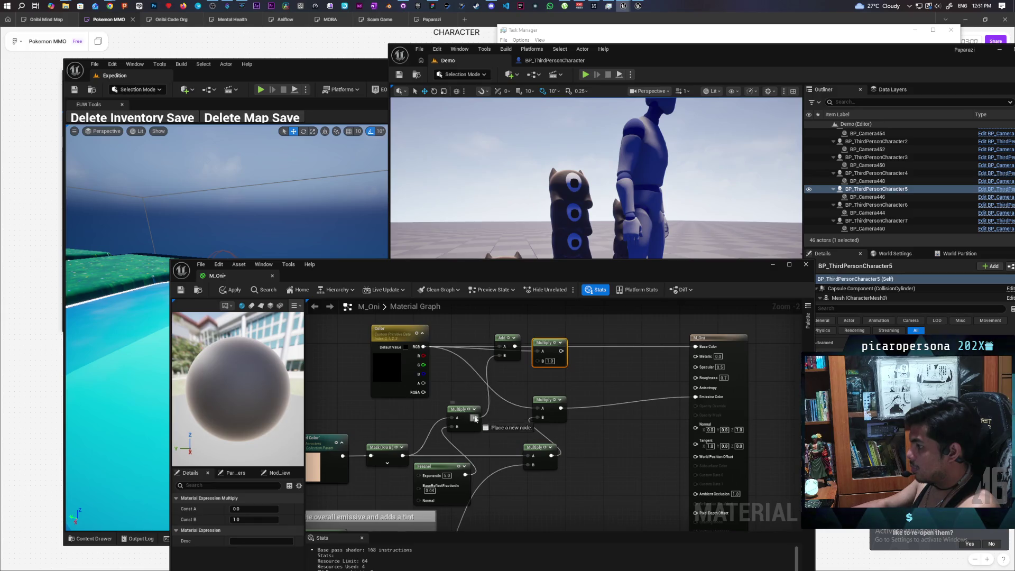
drag(537, 364, 538, 360)
key(space)
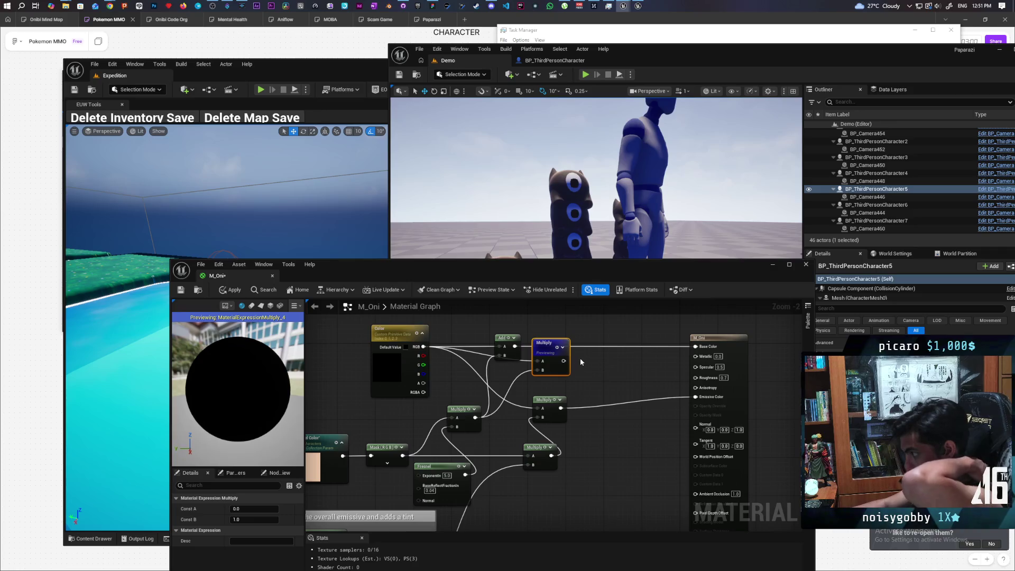
key(Delete)
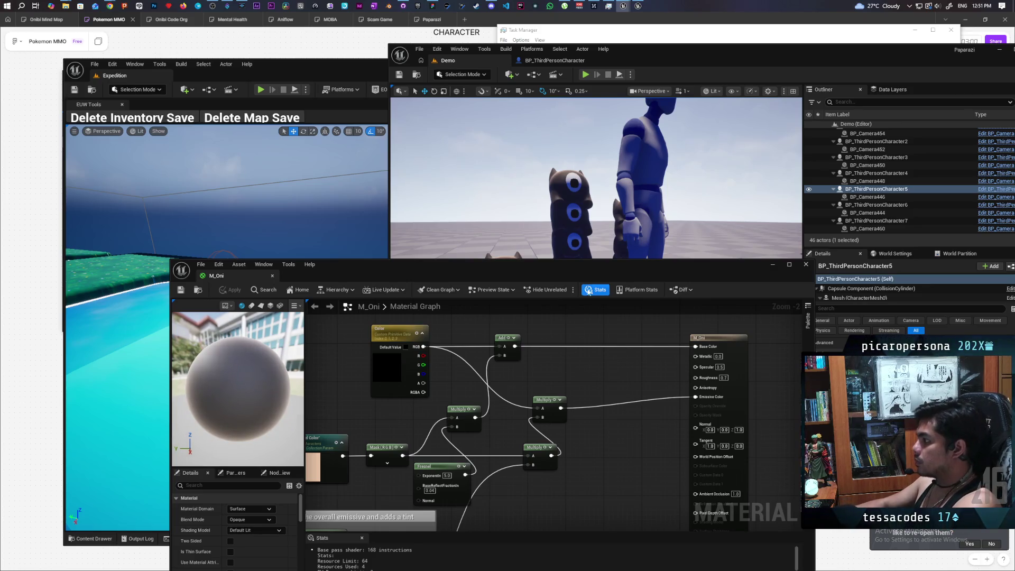
- Close the M_Oni material editor and launch the Demo level in multiplayer Play
mouse_move(616, 182)
mouse_down()
mouse_move(616, 211)
mouse_move(571, 211)
mouse_move(605, 211)
mouse_up()
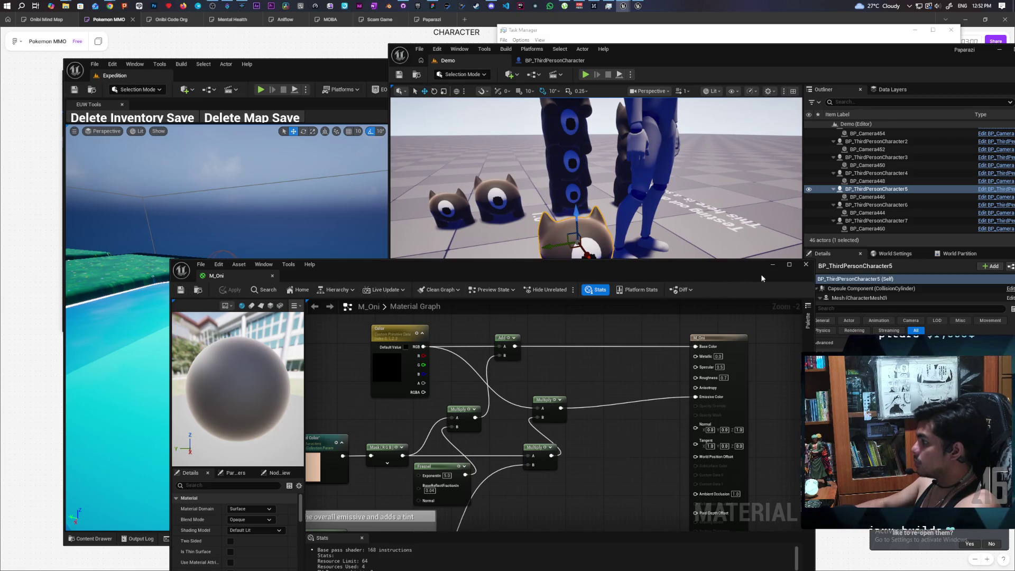
click(772, 265)
click(585, 74)
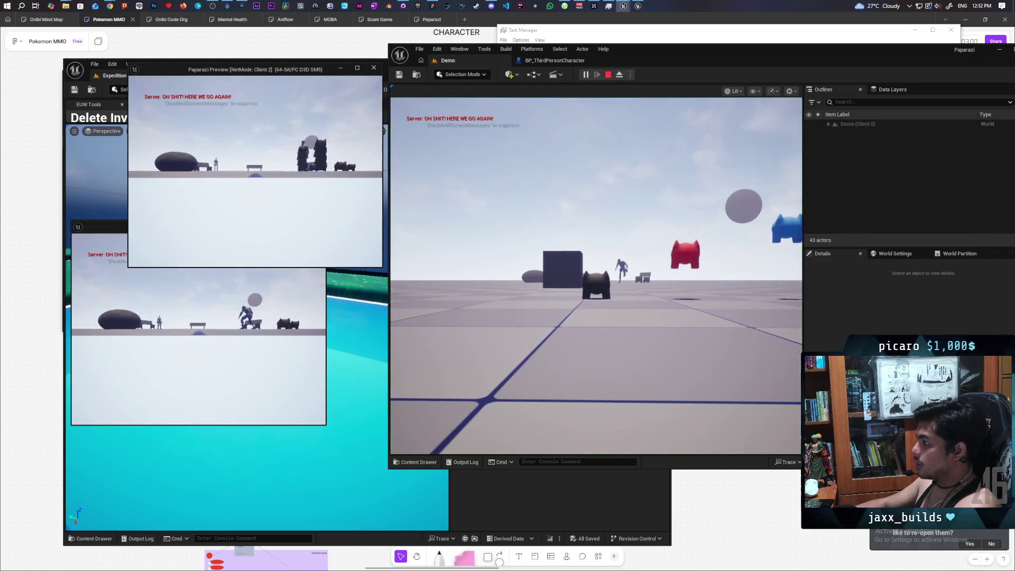
- Walk the black character up beside the red one and jump it onto the red character's head
click(464, 287)
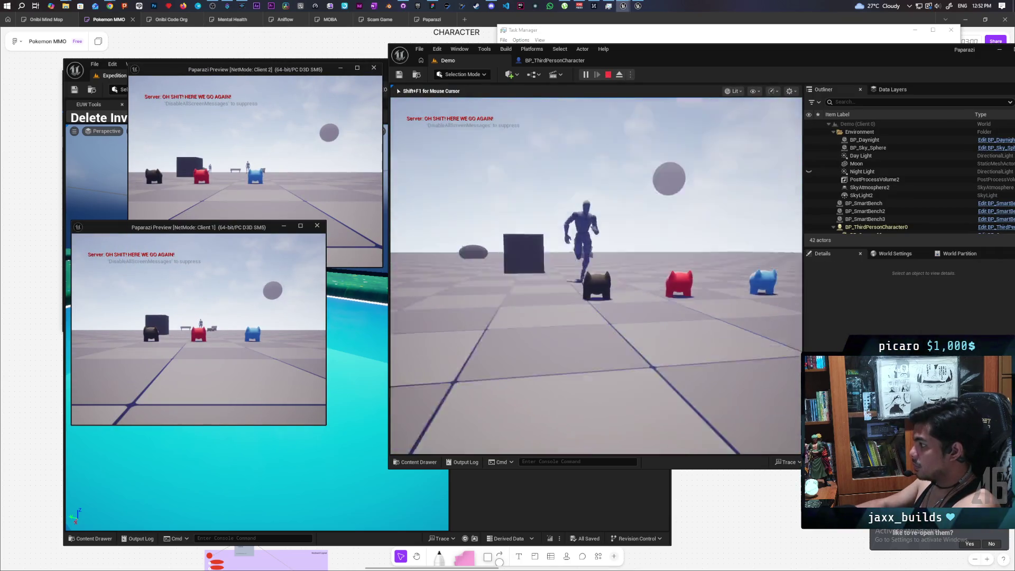
key(a)
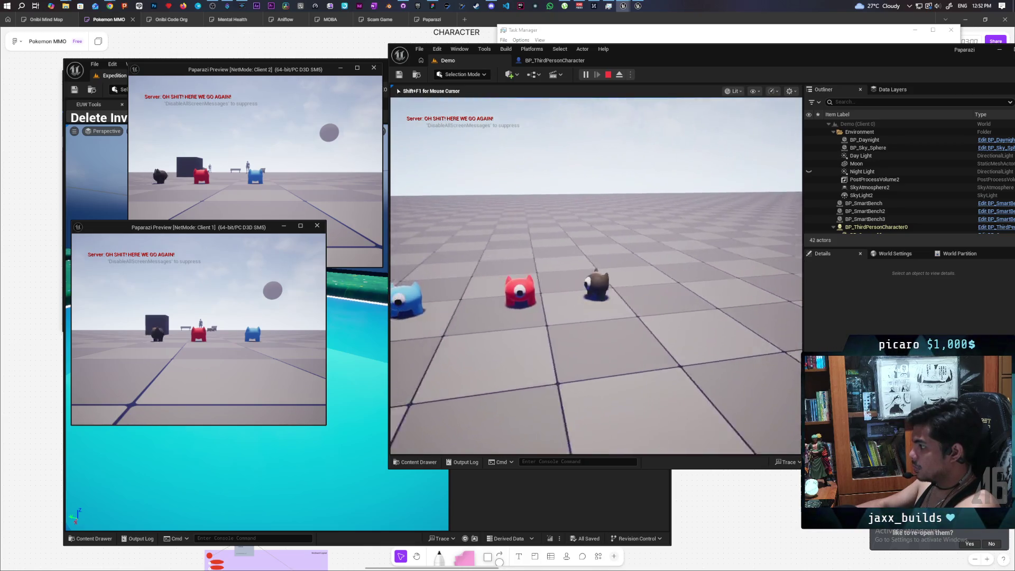
key(w)
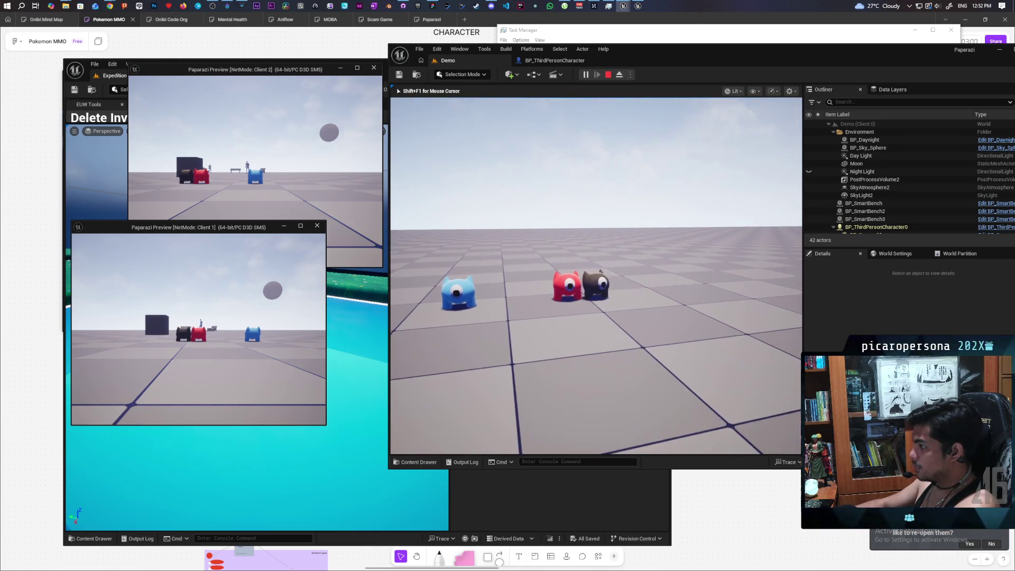
key(s)
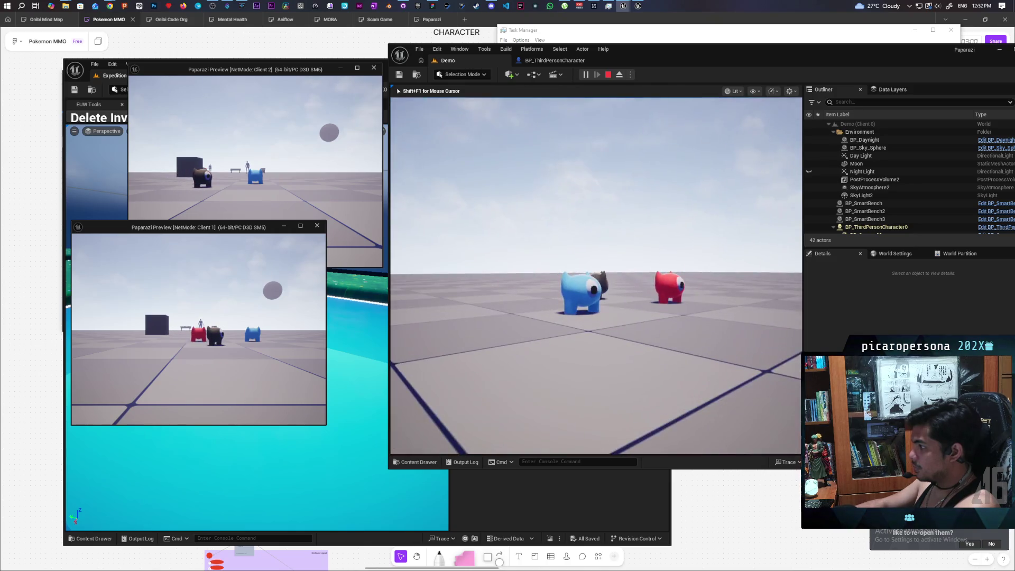
key(a)
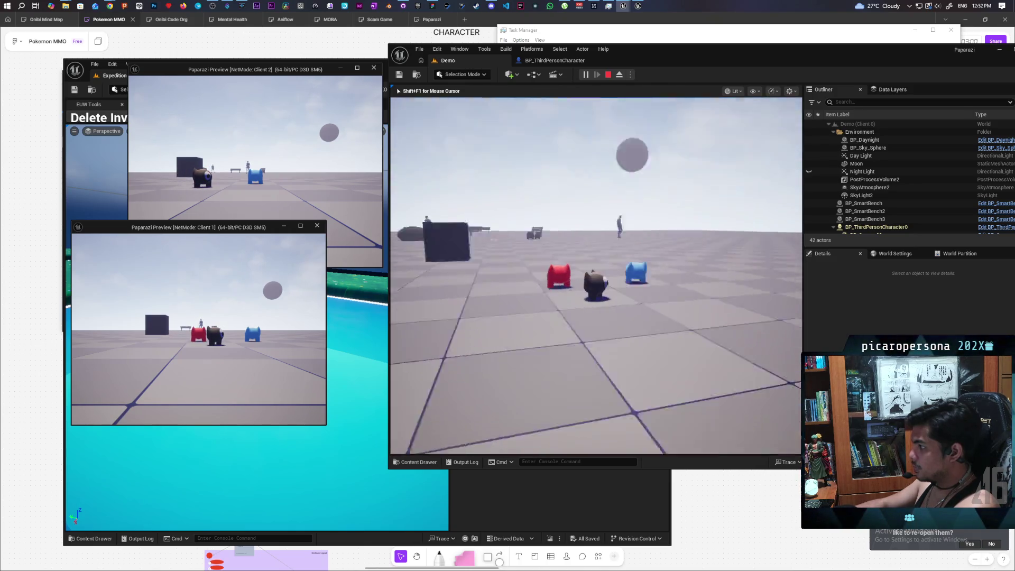
key(s)
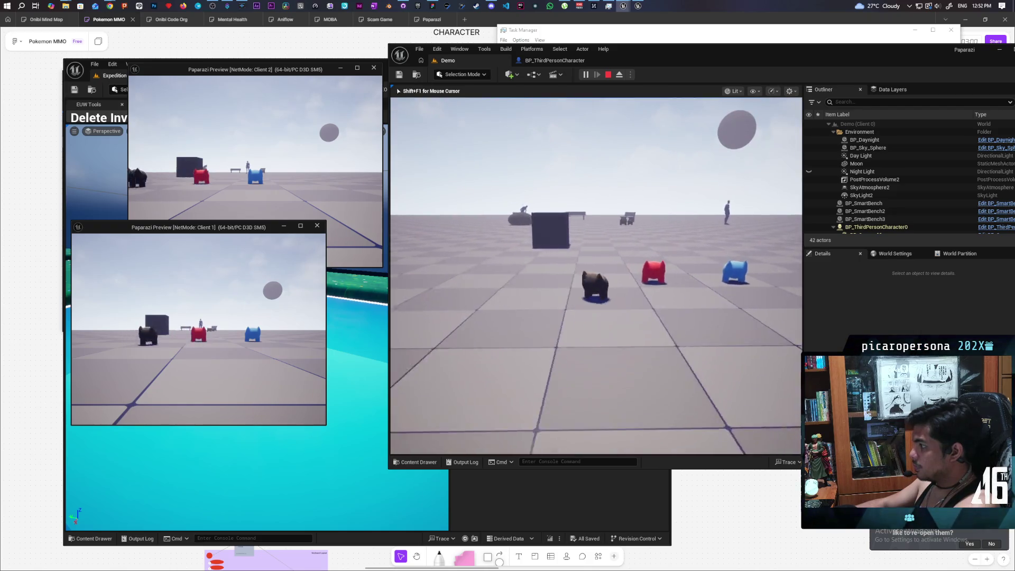
key(w)
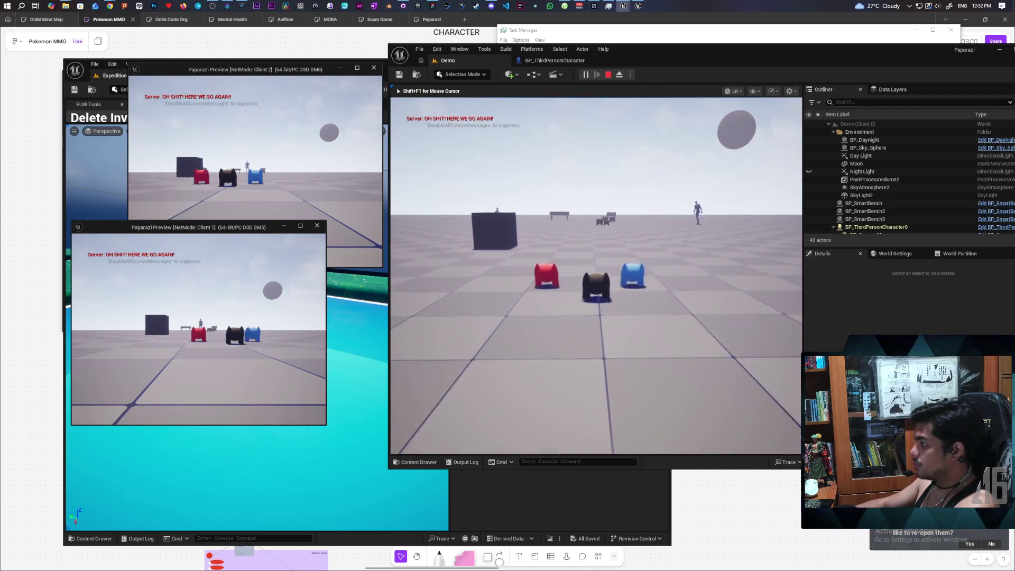
key(a)
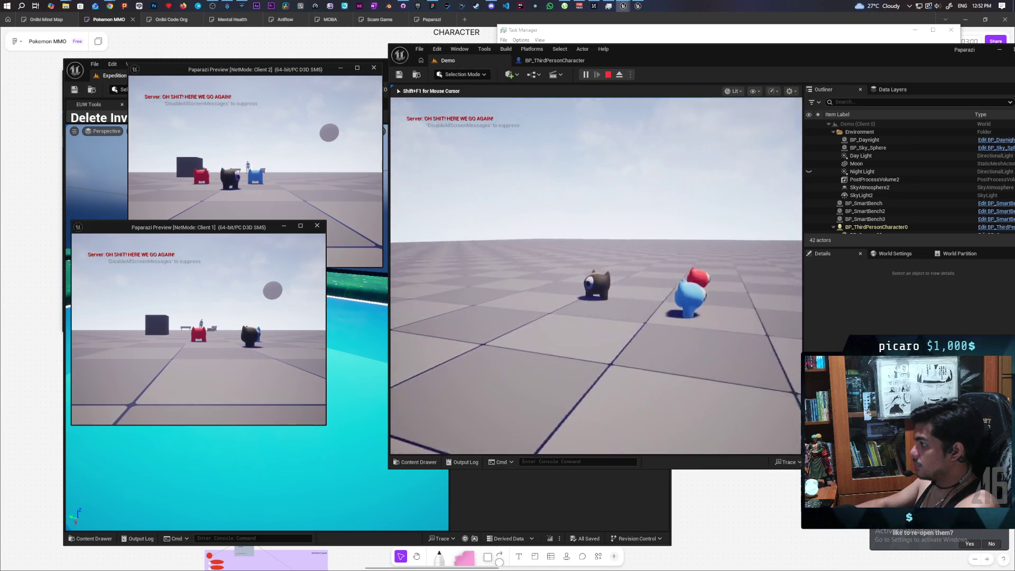
key(w)
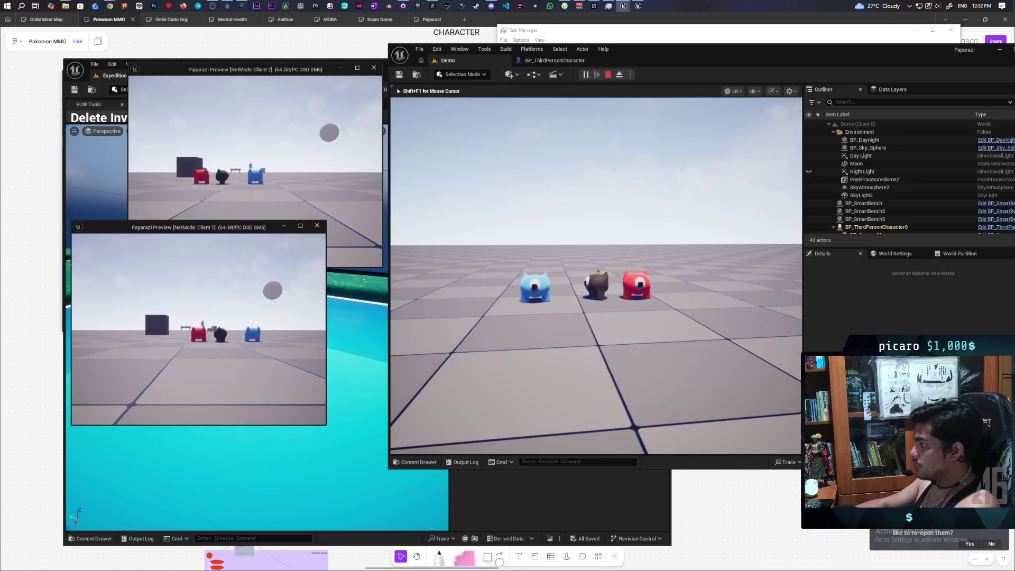
key(w)
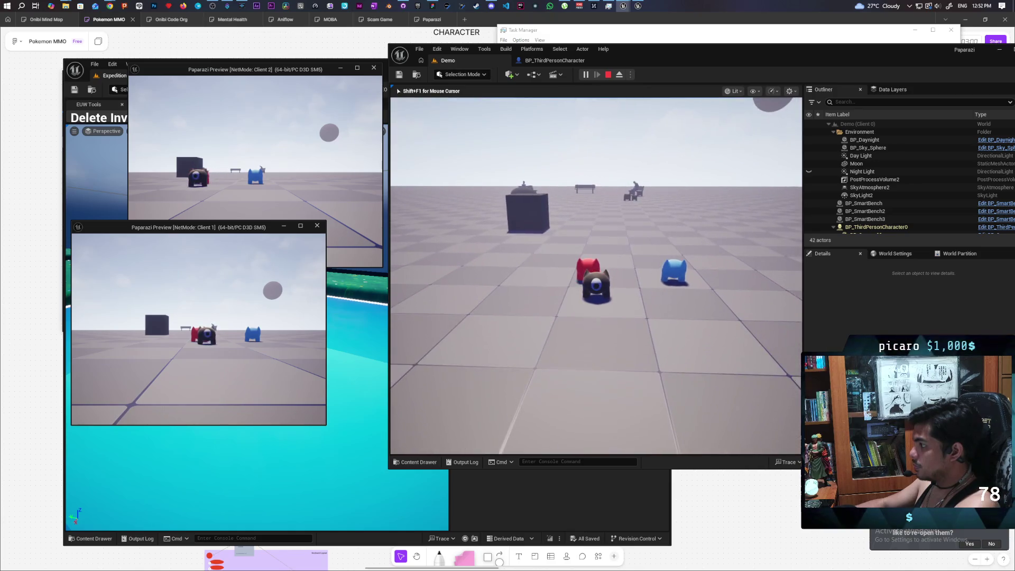
key(d)
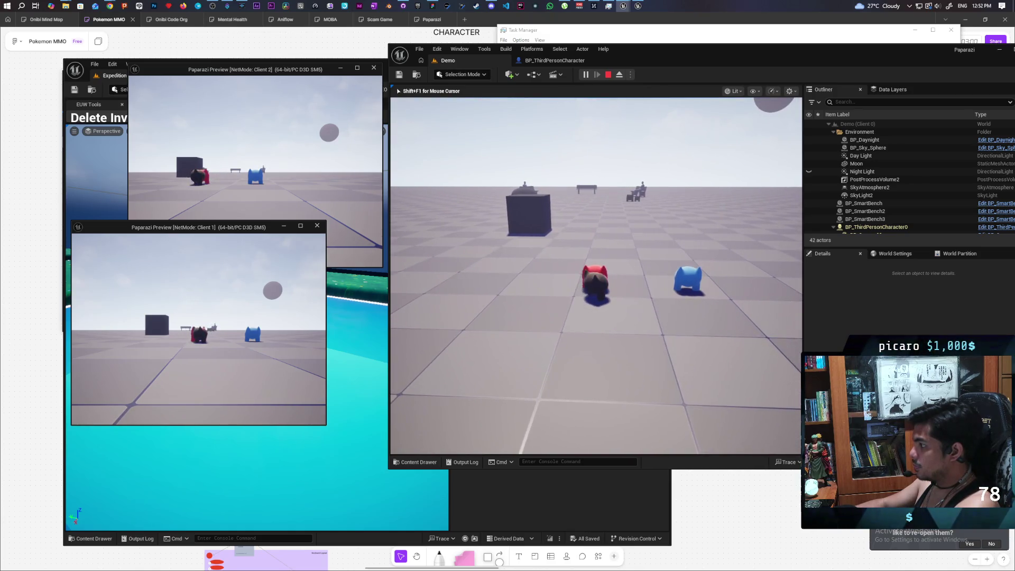
key(e)
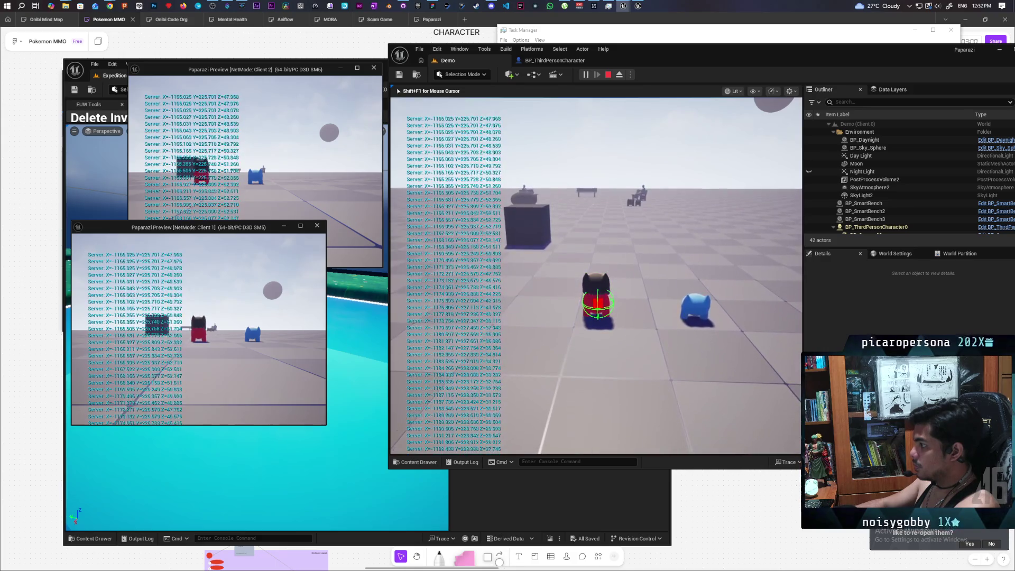
- In Client 2, run the blue character to the black-and-red stack and jump on top
click(268, 185)
key(w)
key(e)
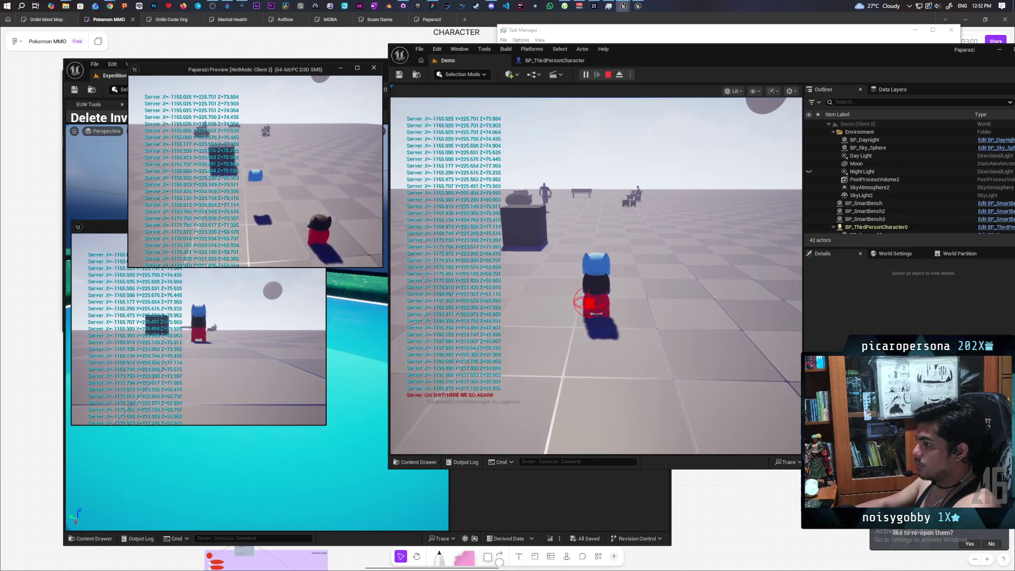
key(e)
key(w)
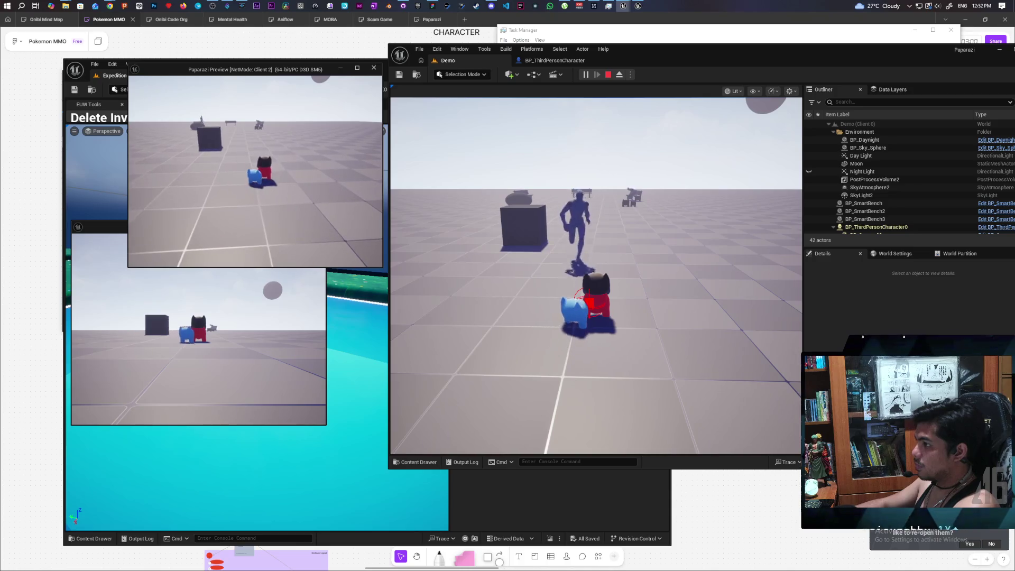
- Walk the three stacked characters over to a bench and sit them down
key(e)
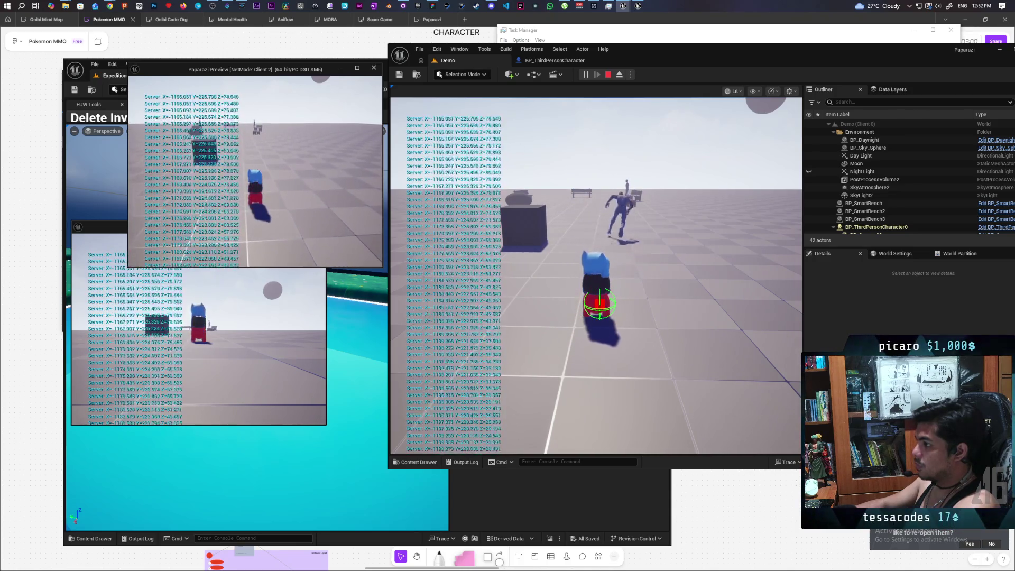
key(alt+Tab)
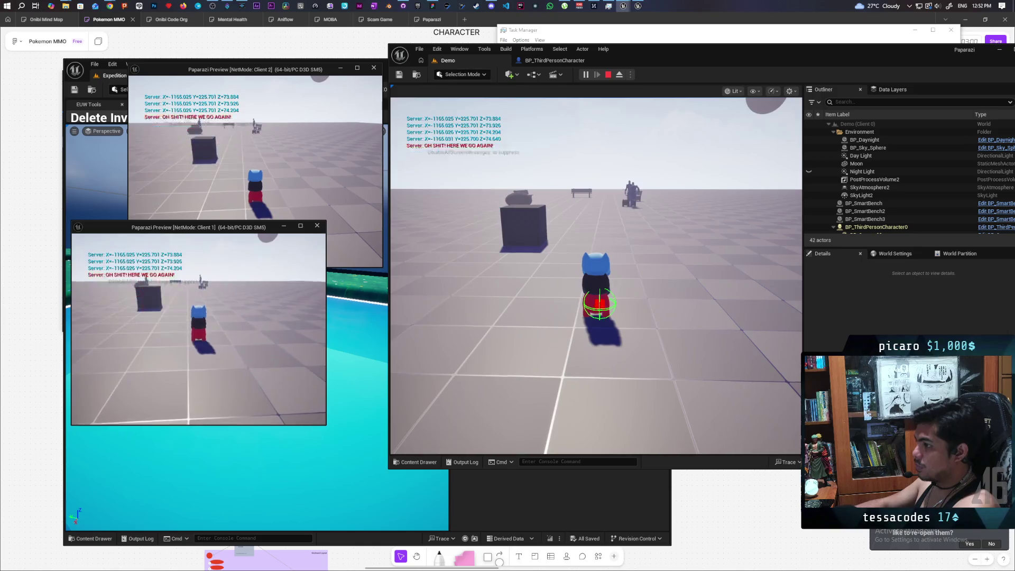
key(w)
key(w)
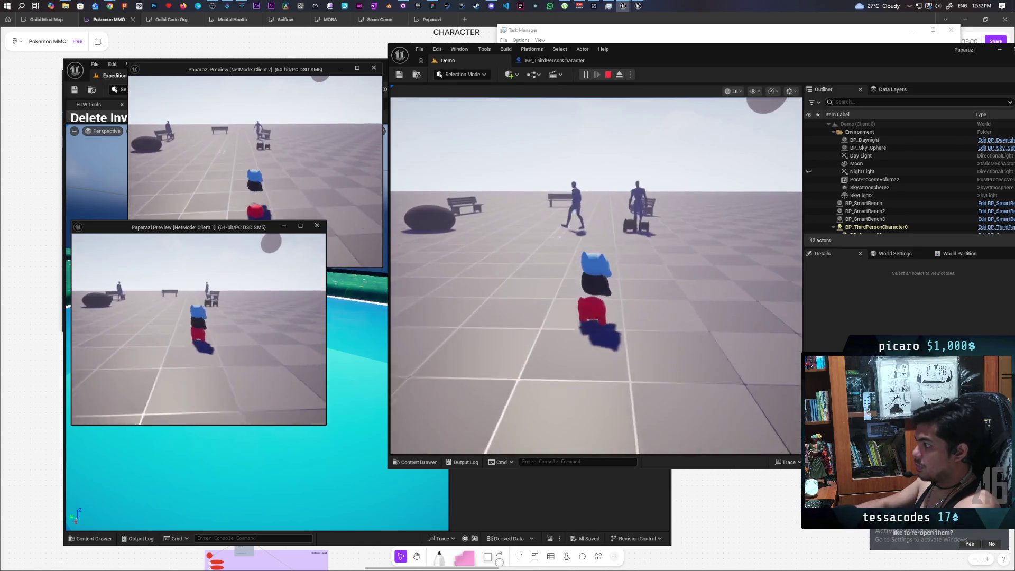
key(w)
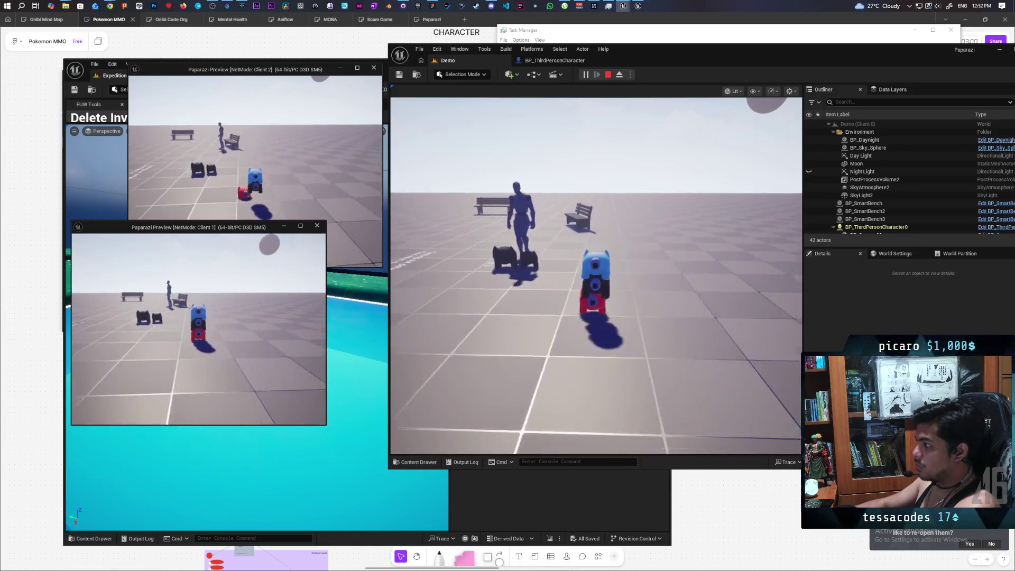
key(w)
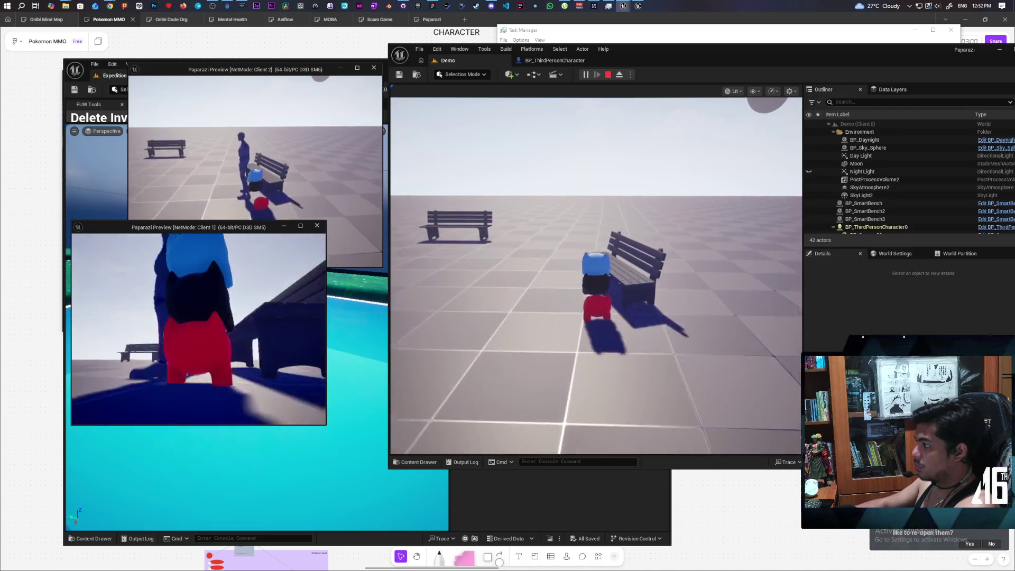
key(e)
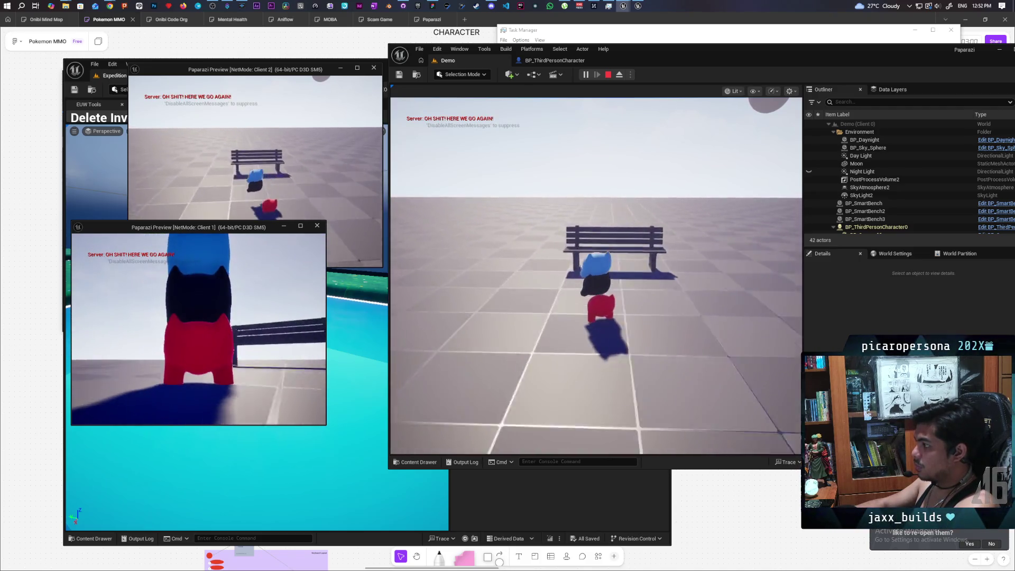
click(180, 214)
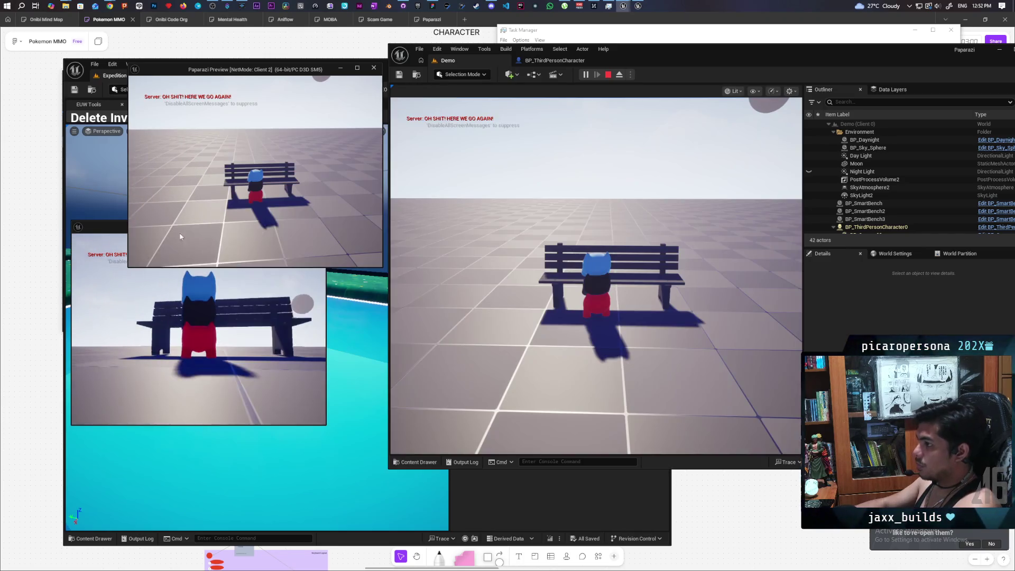
- Walk the blue character to the bench and sit it beside the black cat
key(w)
key(e)
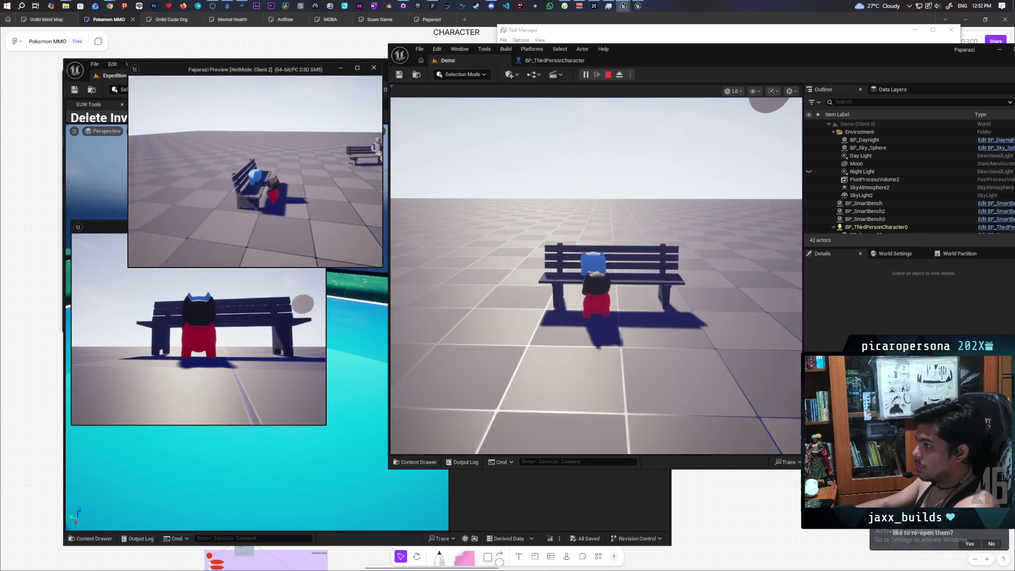
key(e)
key(e)
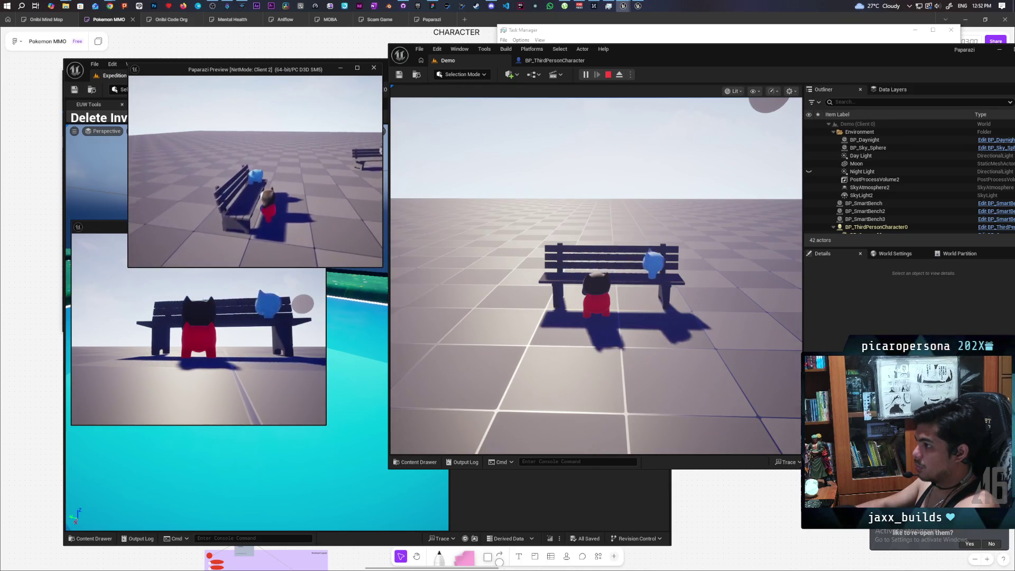
key(e)
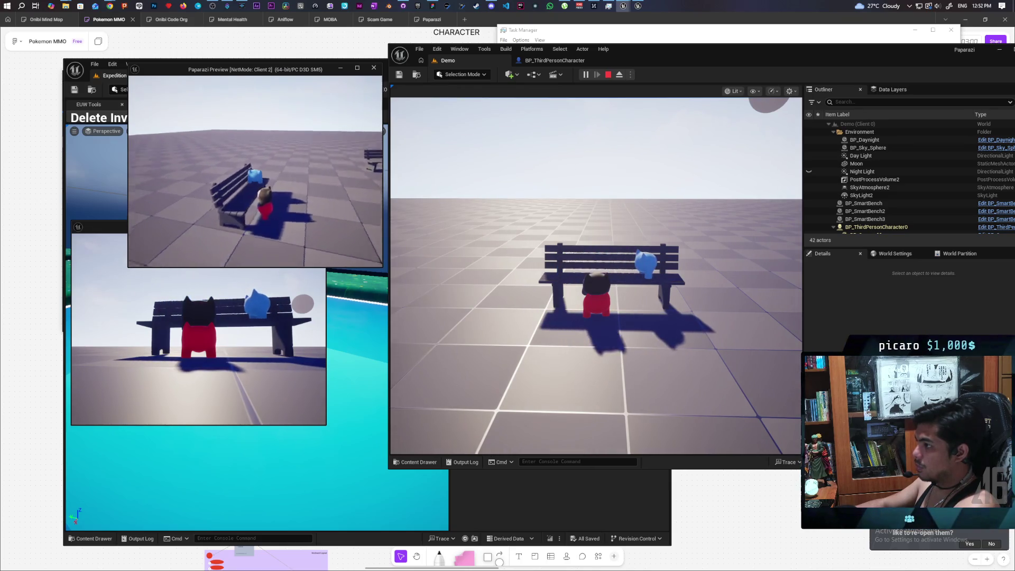
- Move the blue character off and back onto the bench's right end, then stop the play session
key(e)
key(w)
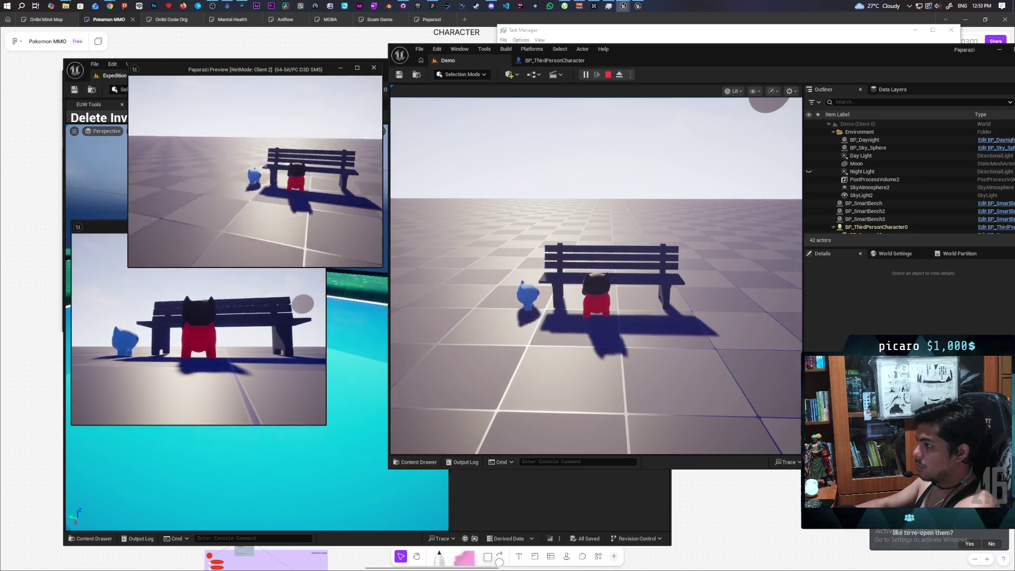
key(e)
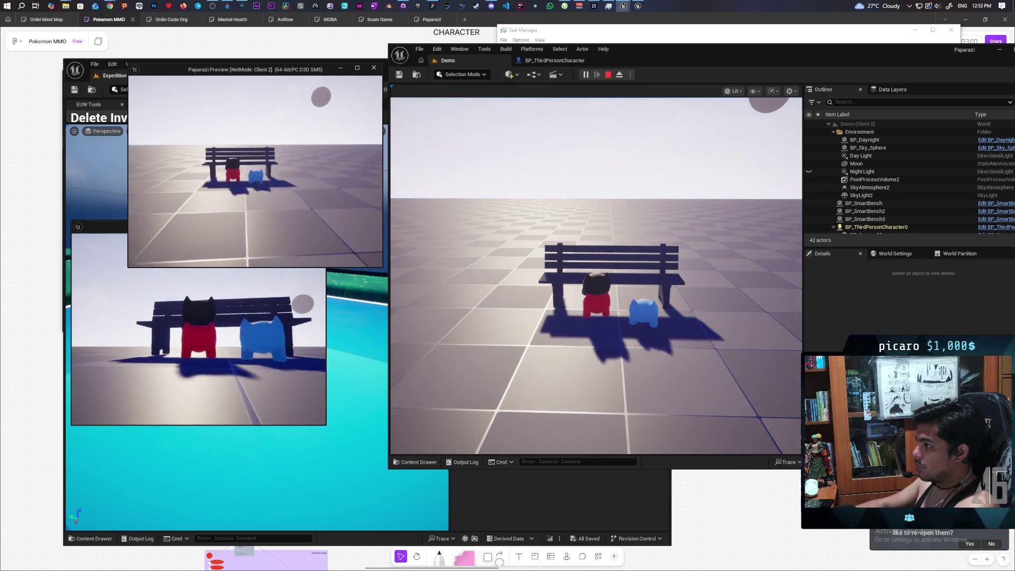
key(e)
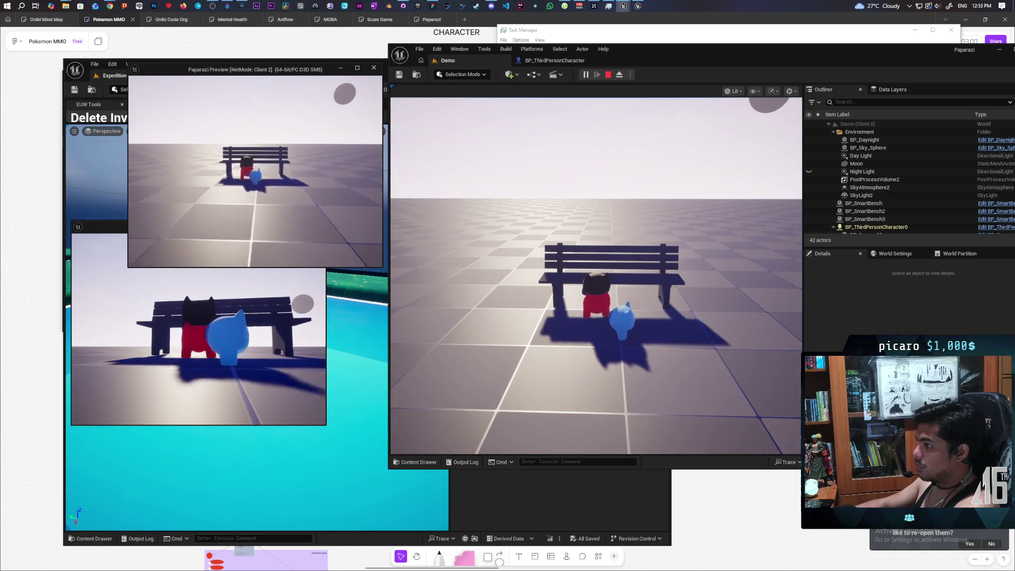
key(e)
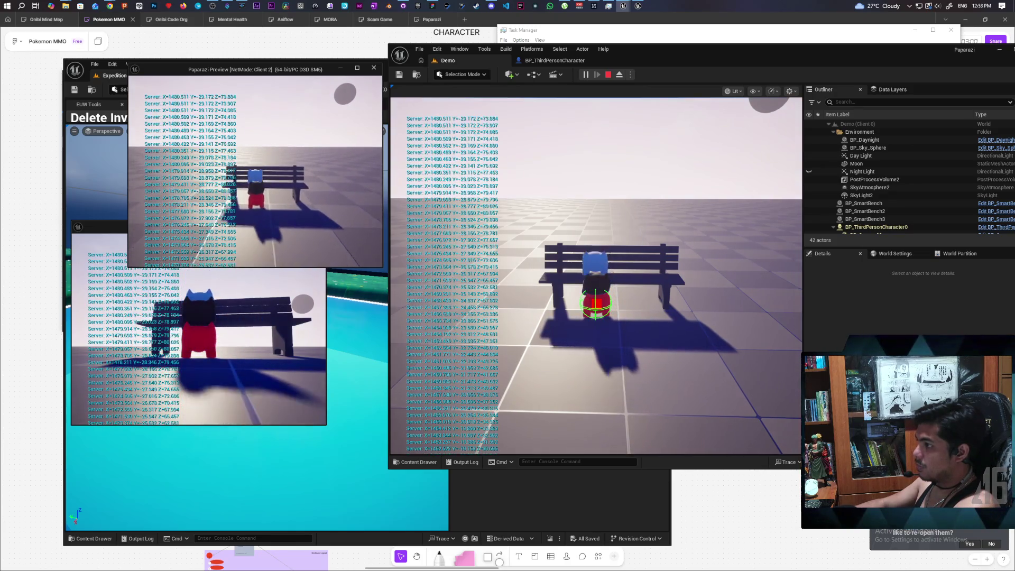
key(e)
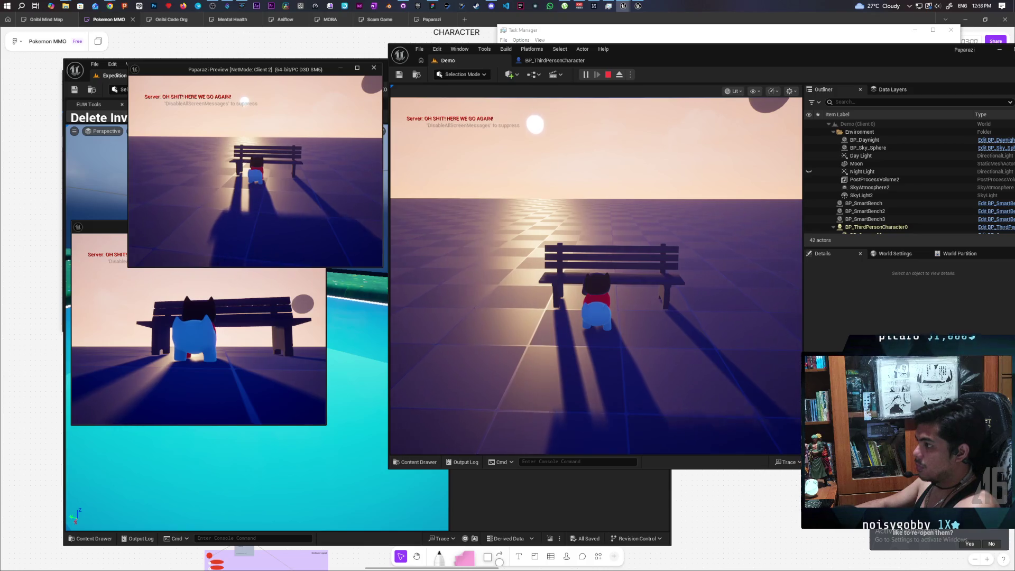
key(Escape)
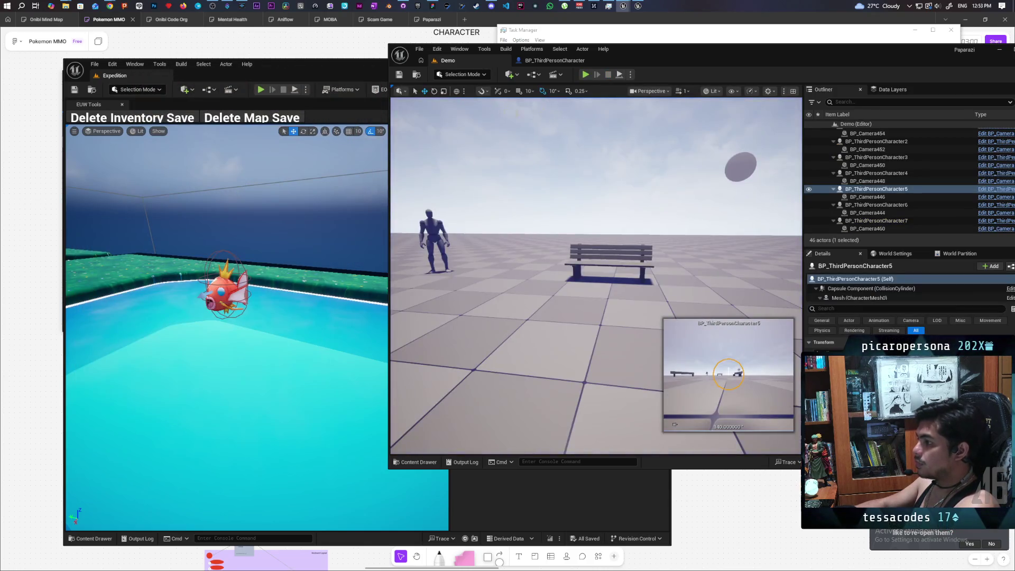
- Commit the four changed files to main as 'minor adjustments', push to origin, and return to the browser
click(403, 6)
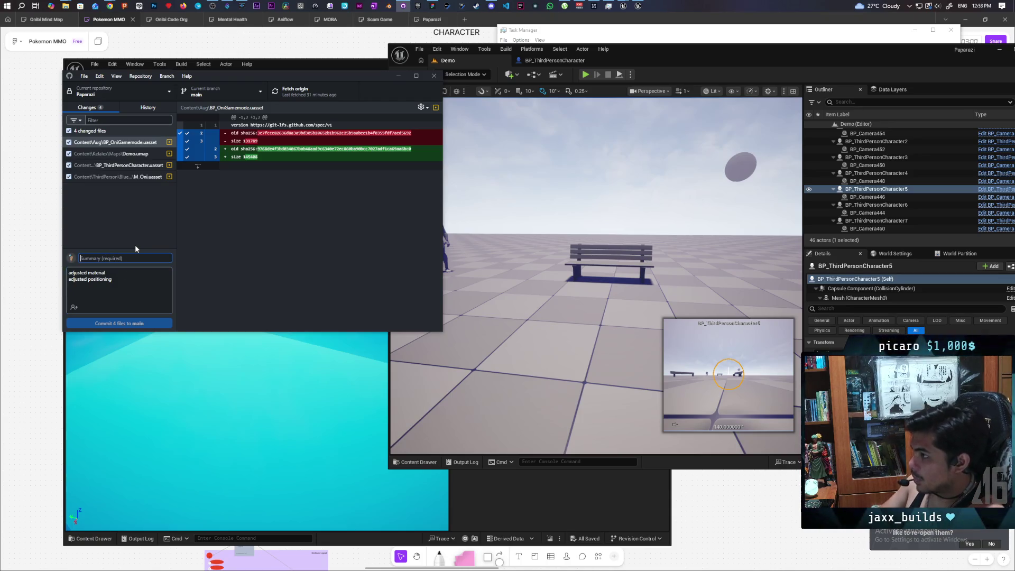
text(minor adjustments)
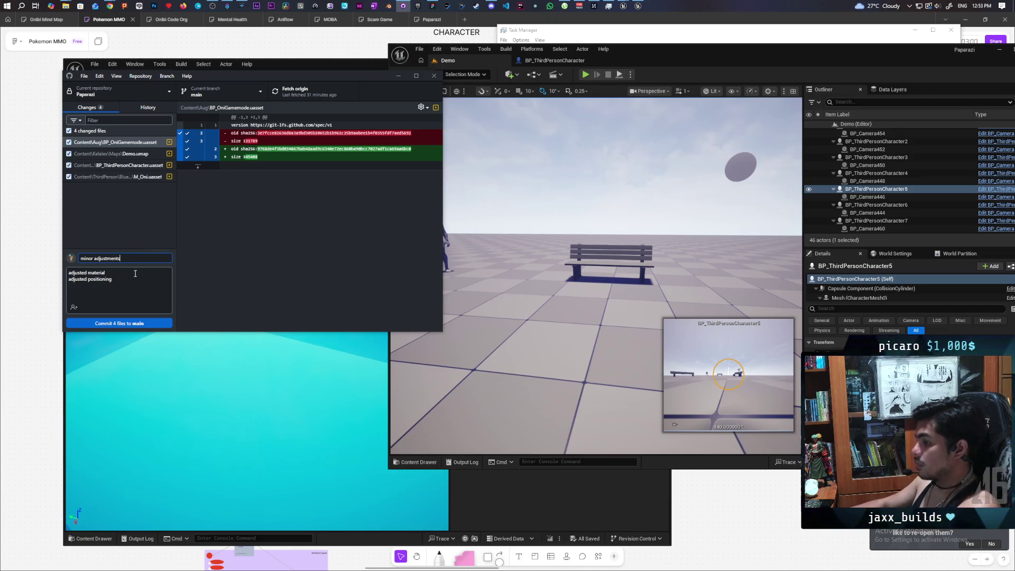
click(150, 325)
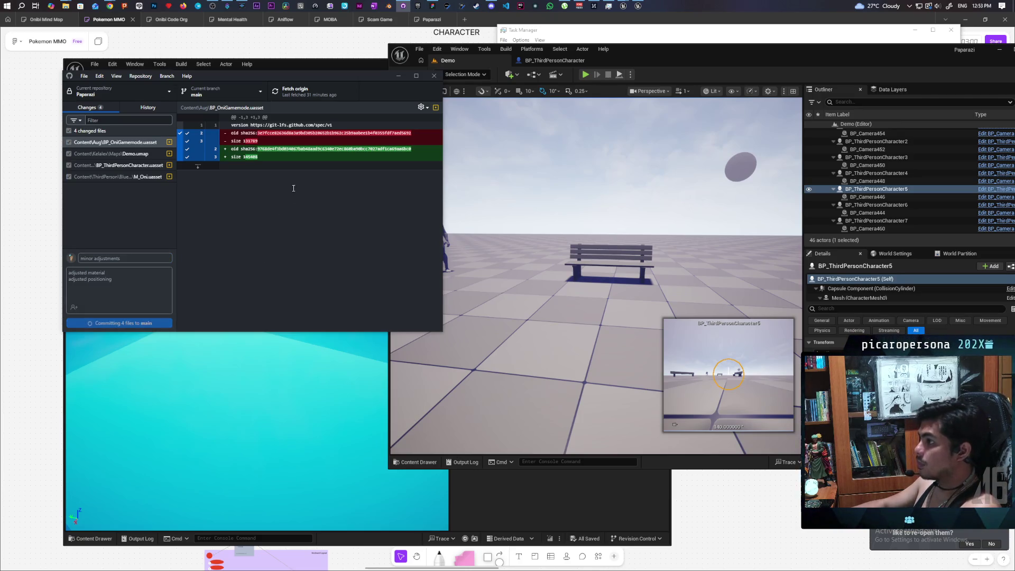
click(315, 93)
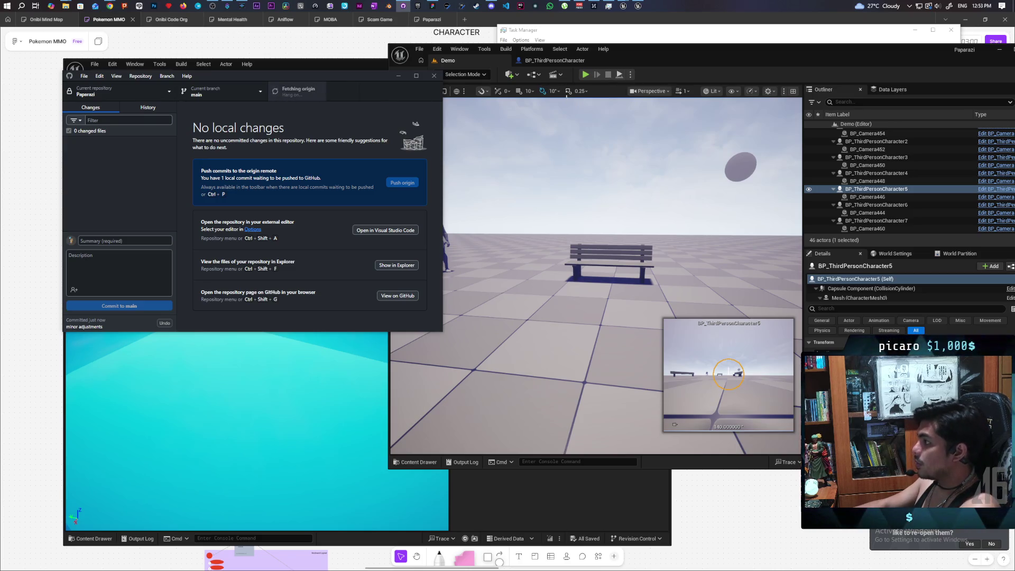
click(431, 8)
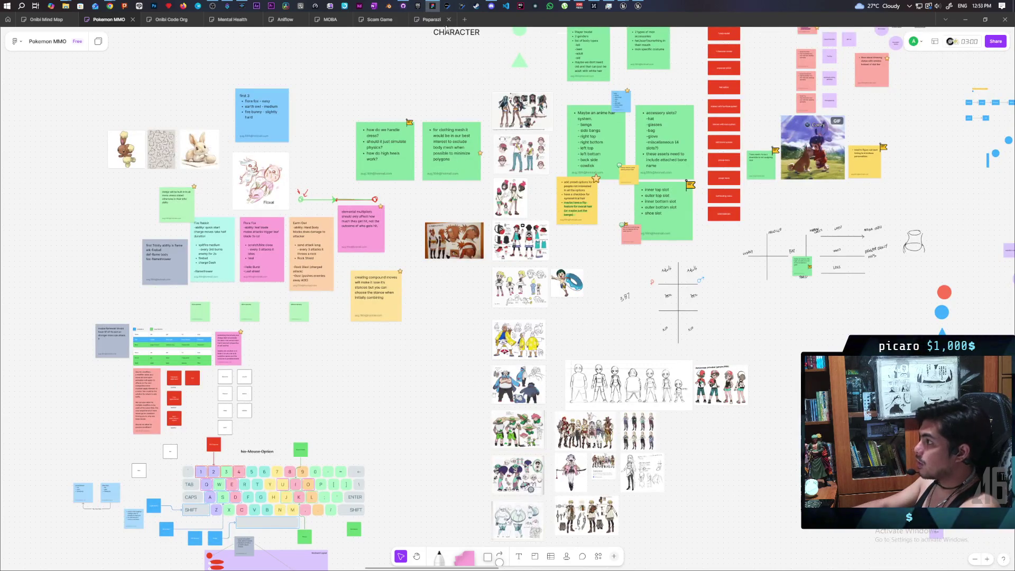
- Switch to the Paparazi board and pan to its todo list and game-mechanics diagram
click(432, 20)
mouse_move(338, 186)
mouse_down()
mouse_move(464, 342)
mouse_move(443, 324)
mouse_move(449, 341)
mouse_up()
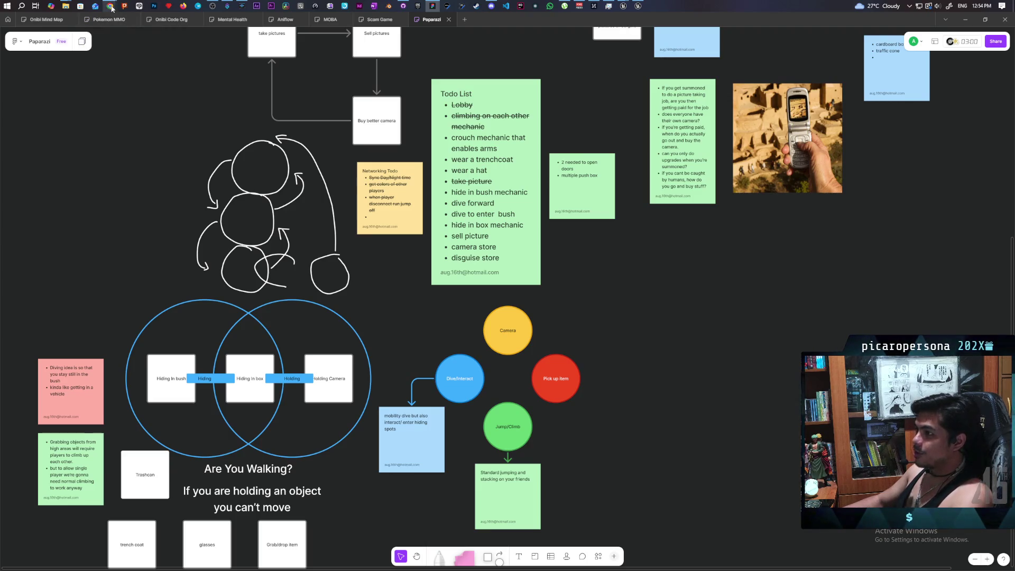
mouse_move(112, 8)
mouse_move(111, 56)
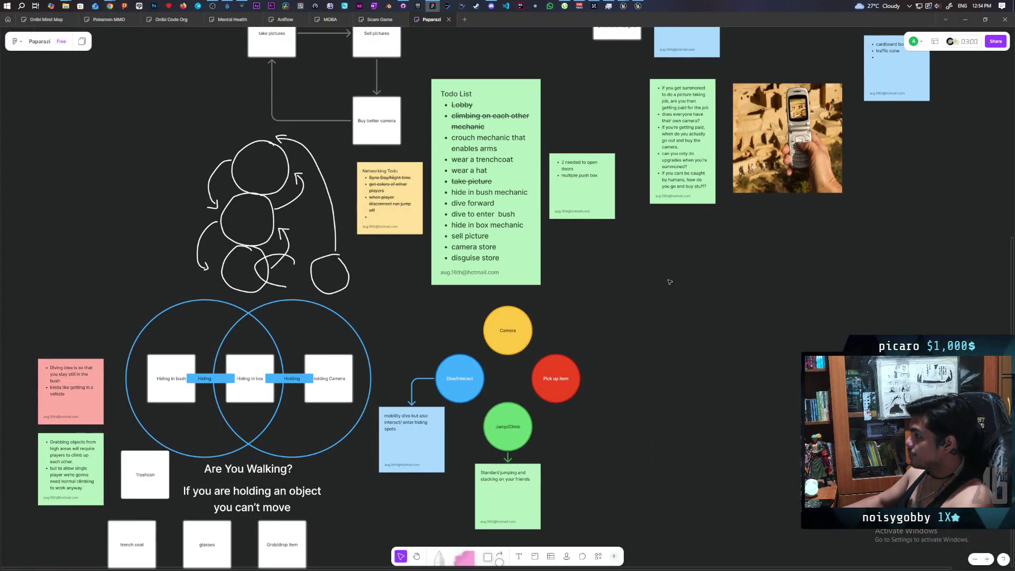
right_click(669, 282)
click(615, 119)
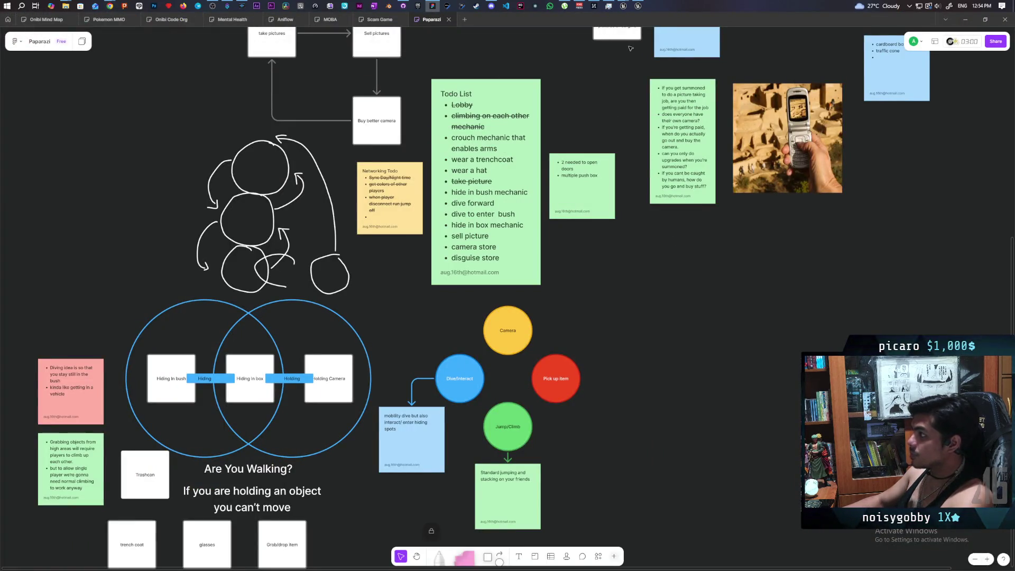
mouse_move(629, 4)
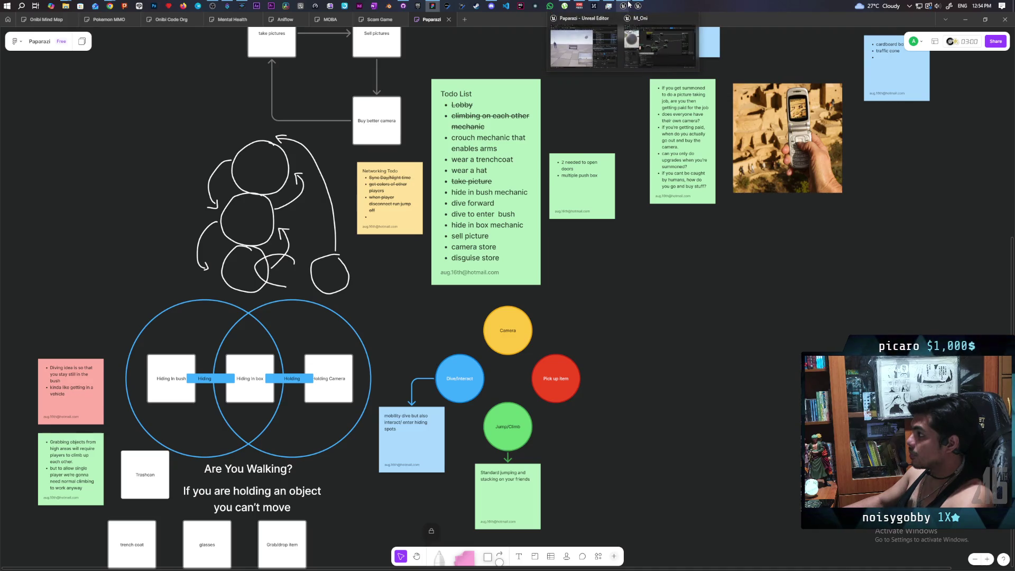
mouse_move(661, 55)
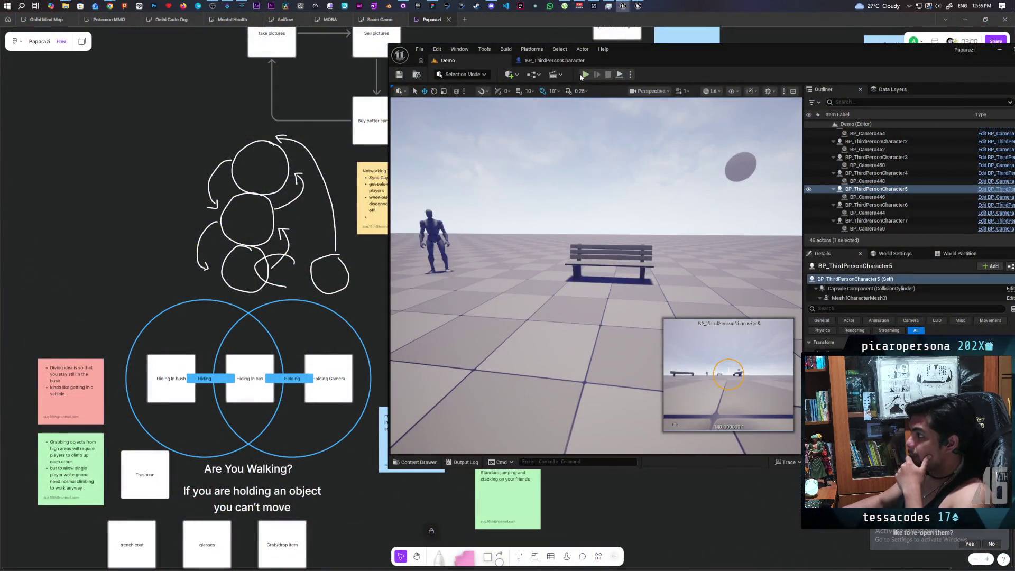
- Launch multiplayer Play and walk back and forth to frame the blue, black and red characters in a row
click(583, 75)
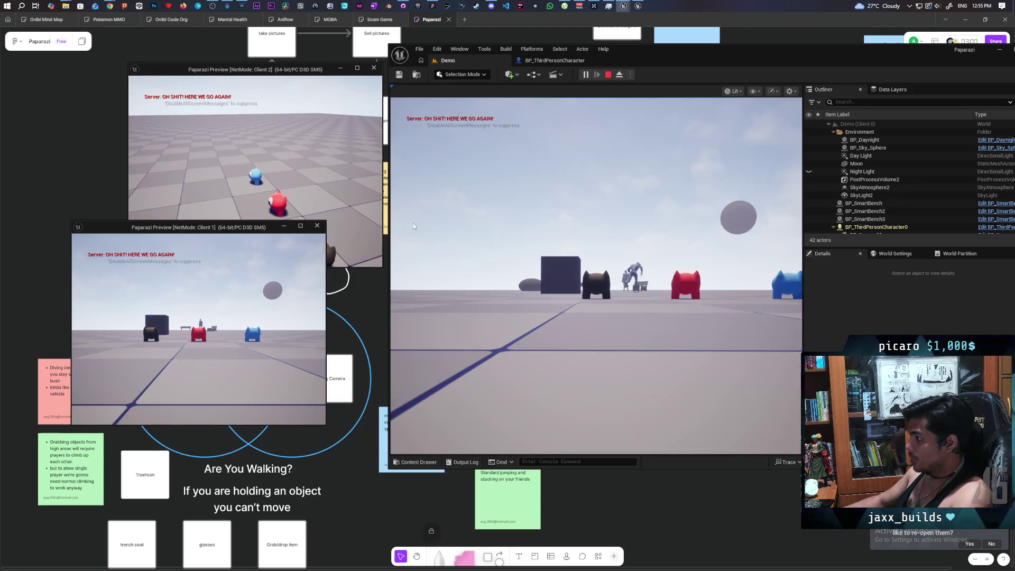
click(413, 223)
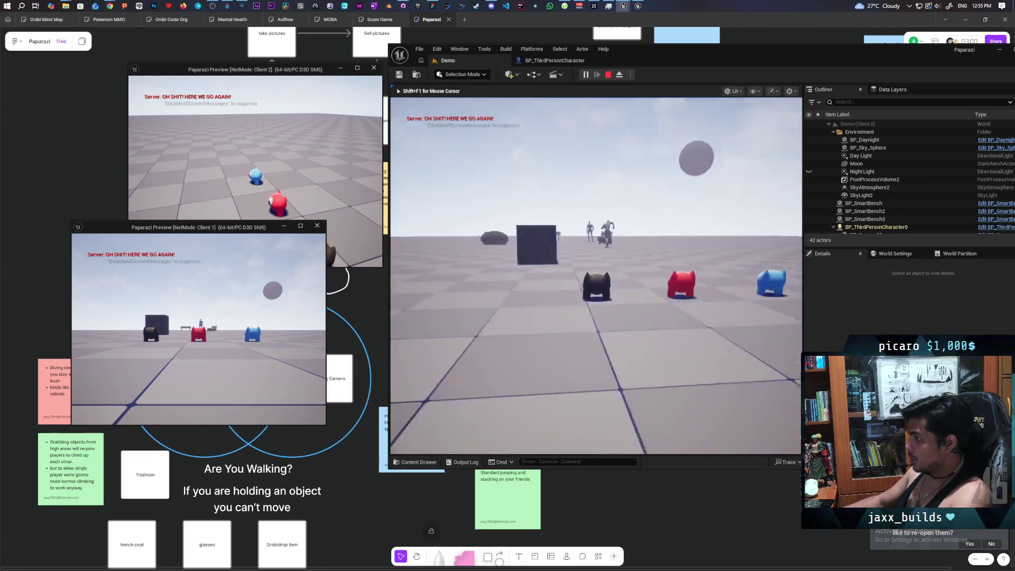
key(w)
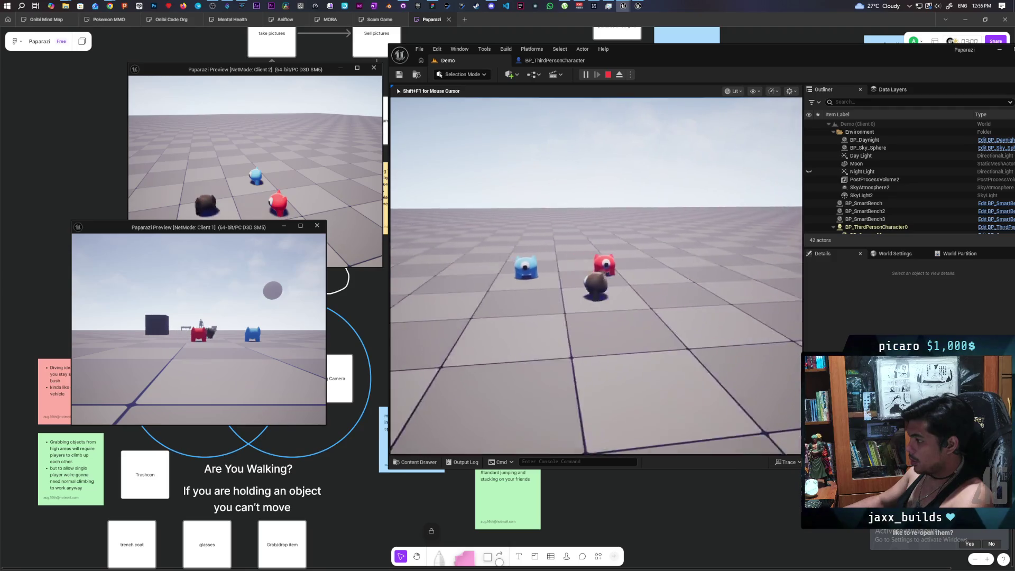
key(s)
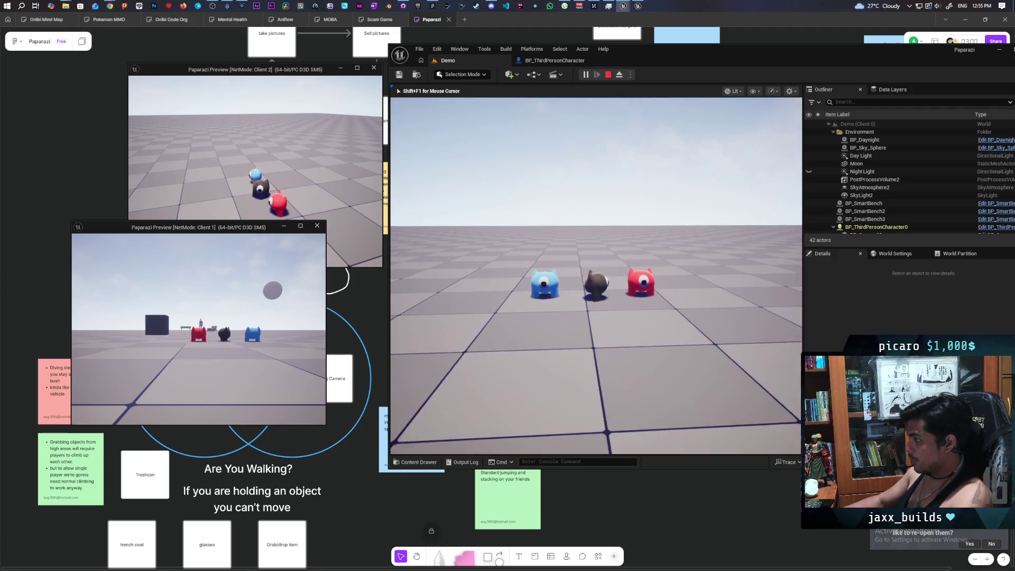
key(s)
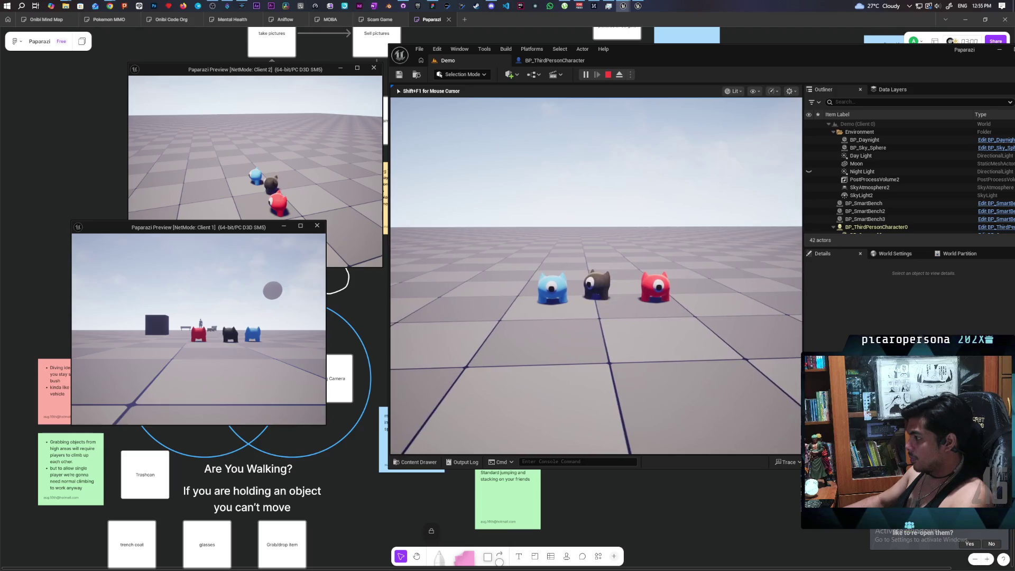
key(w)
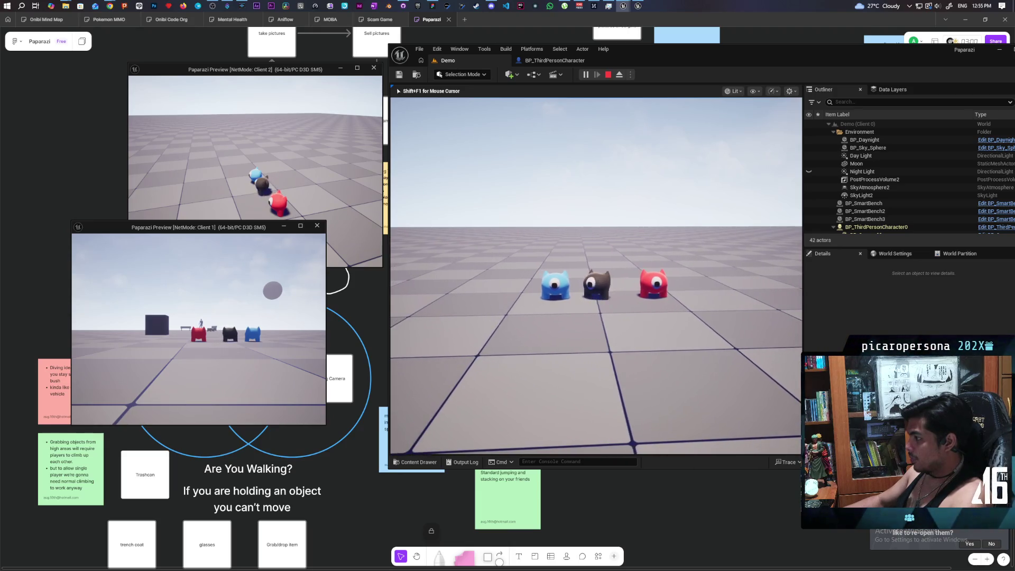
key(s)
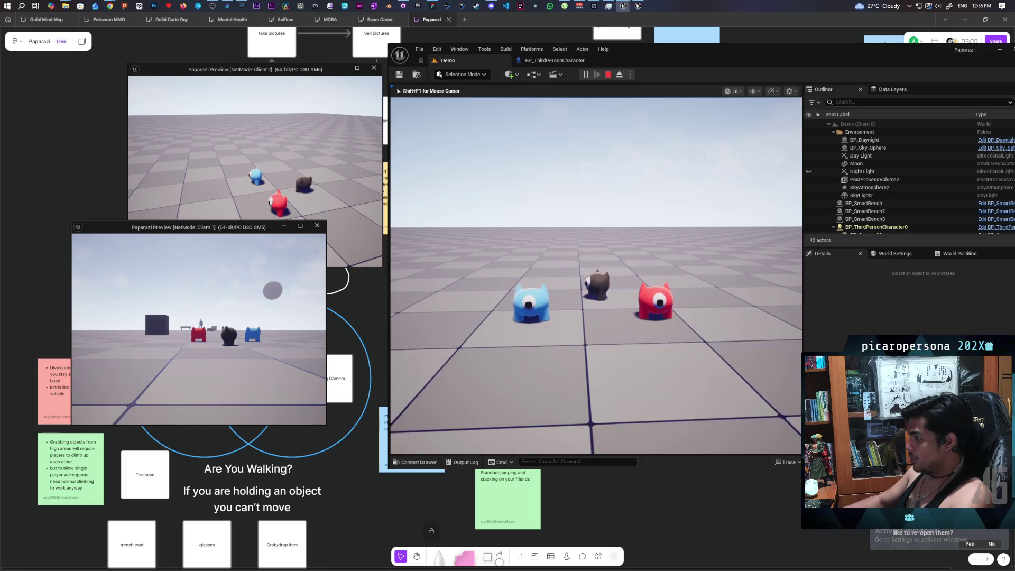
key(s)
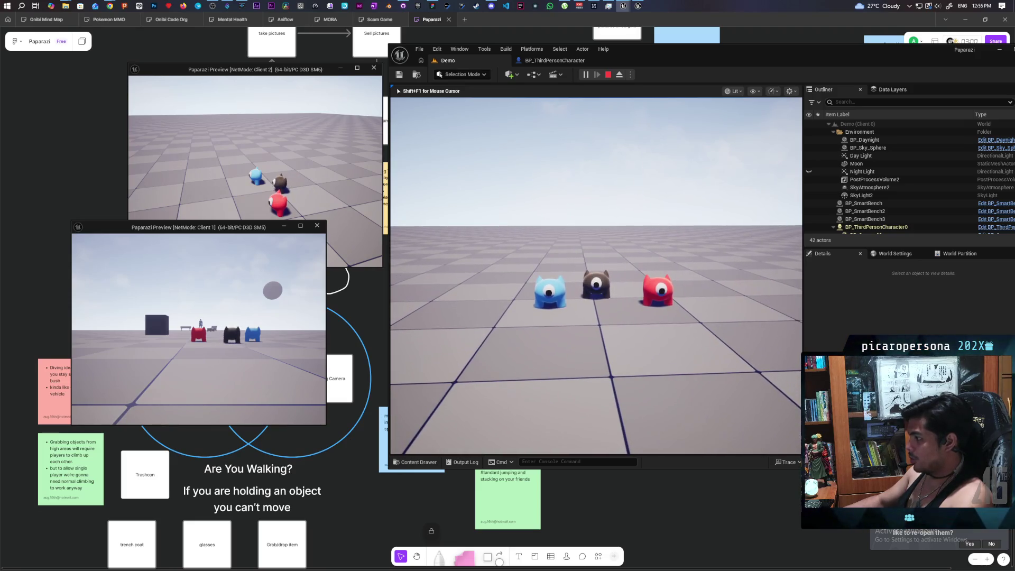
key(s)
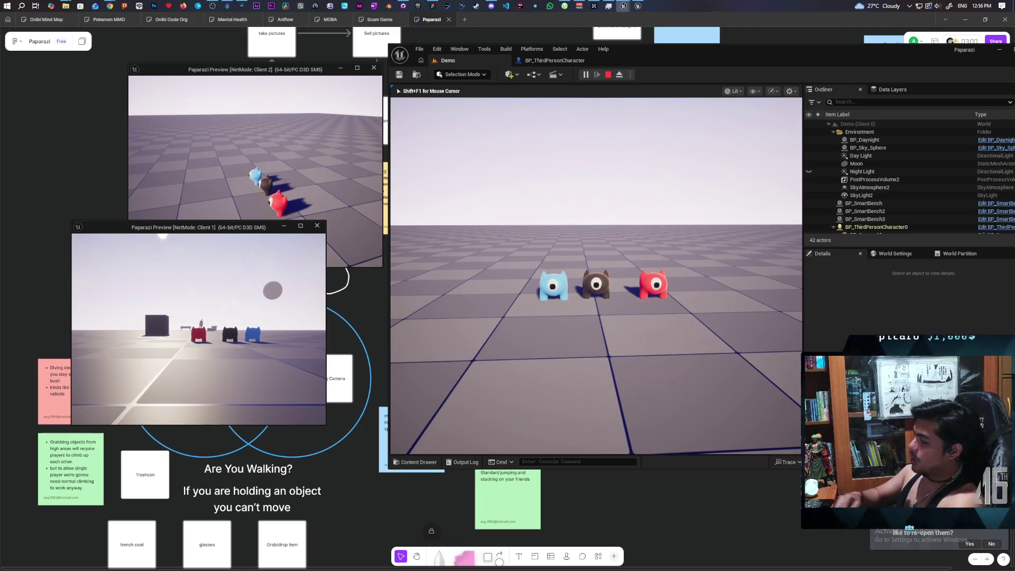
scroll(595, 275, up, 3)
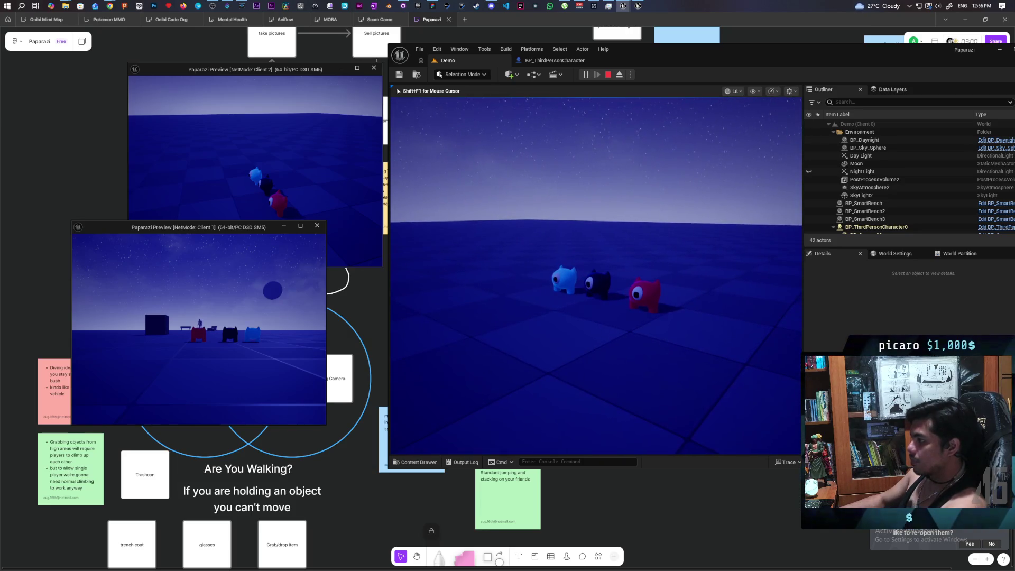
- Stop the play session and switch to the BP_ThirdPersonCharacter blueprint
key(Escape)
click(553, 61)
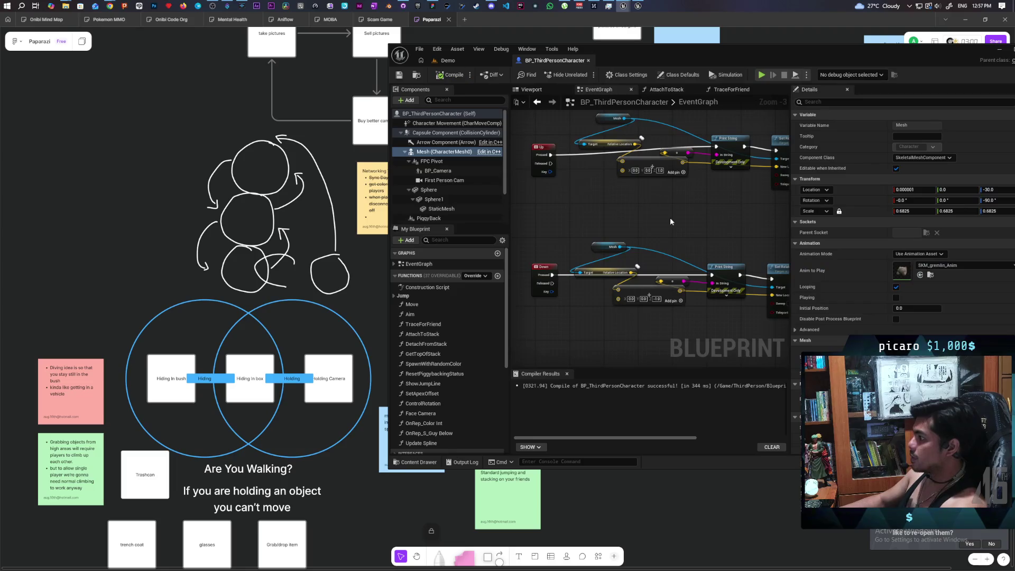
- Open the SpawnWithRandomColor function graph and bring its Break Color nodes into view
scroll(651, 189, down, 5)
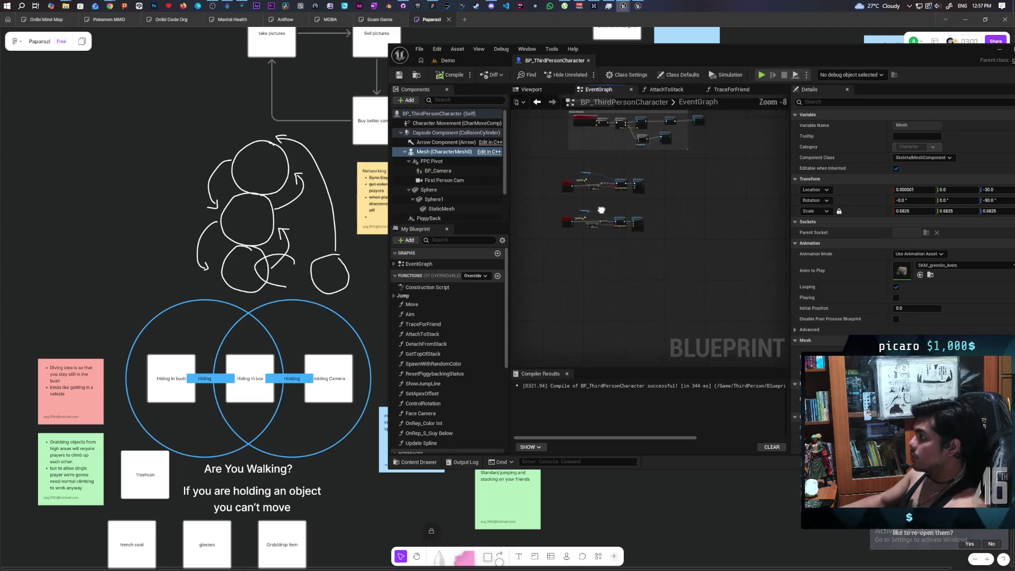
scroll(638, 140, up, 3)
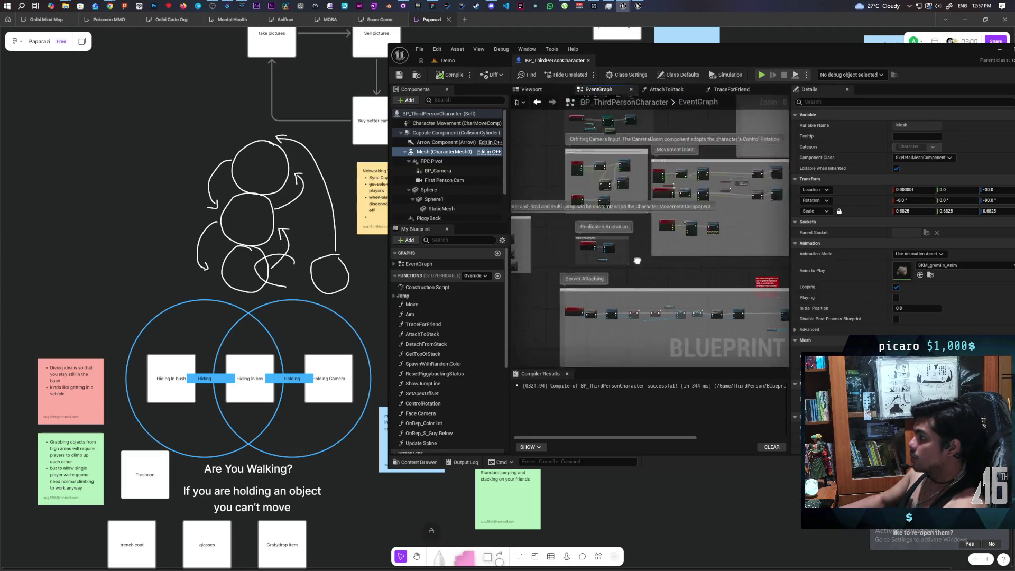
scroll(648, 260, up, 2)
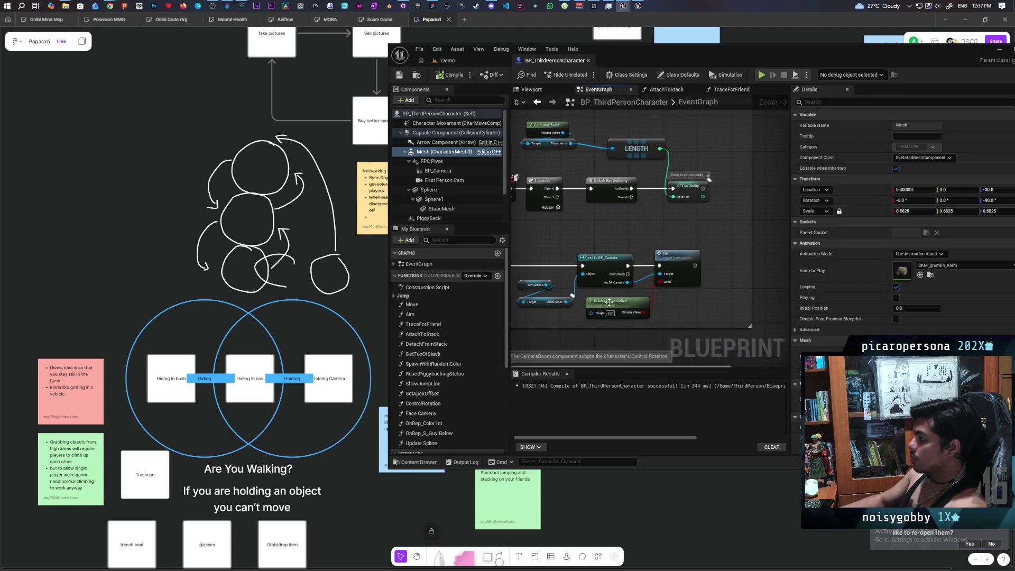
scroll(468, 409, down, 2)
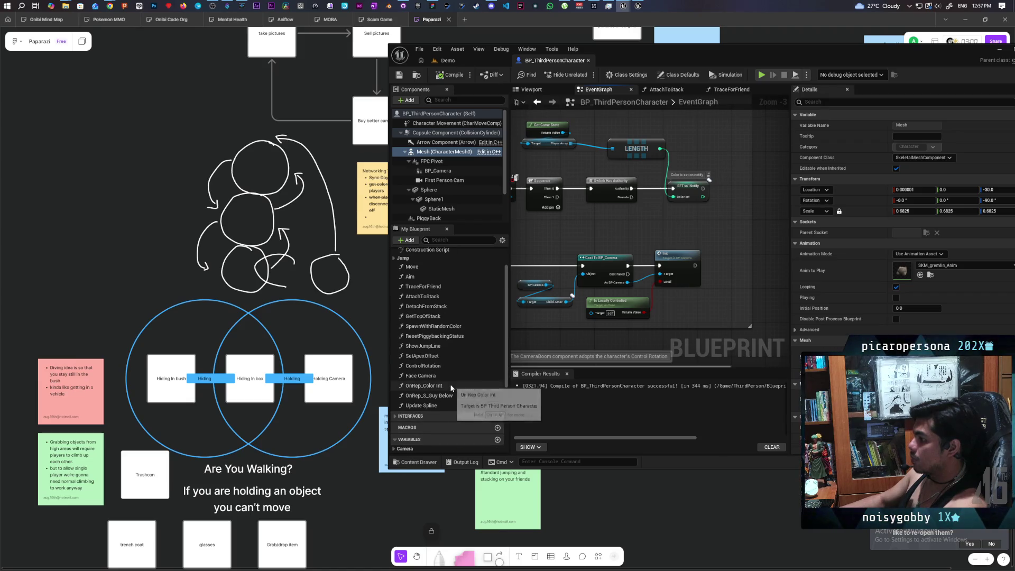
double_click(449, 385)
double_click(736, 214)
scroll(724, 215, up, 4)
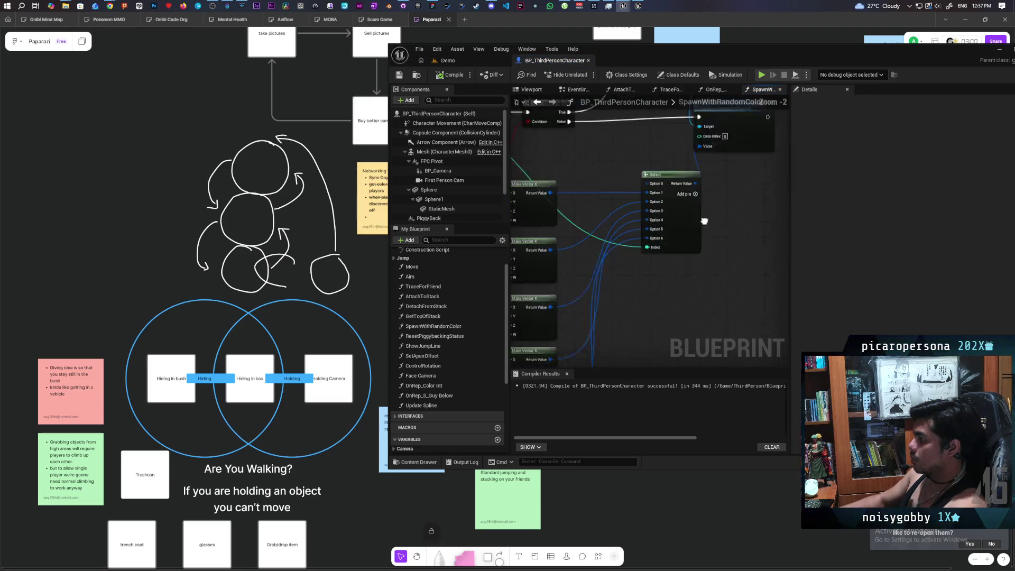
drag(710, 218, 767, 188)
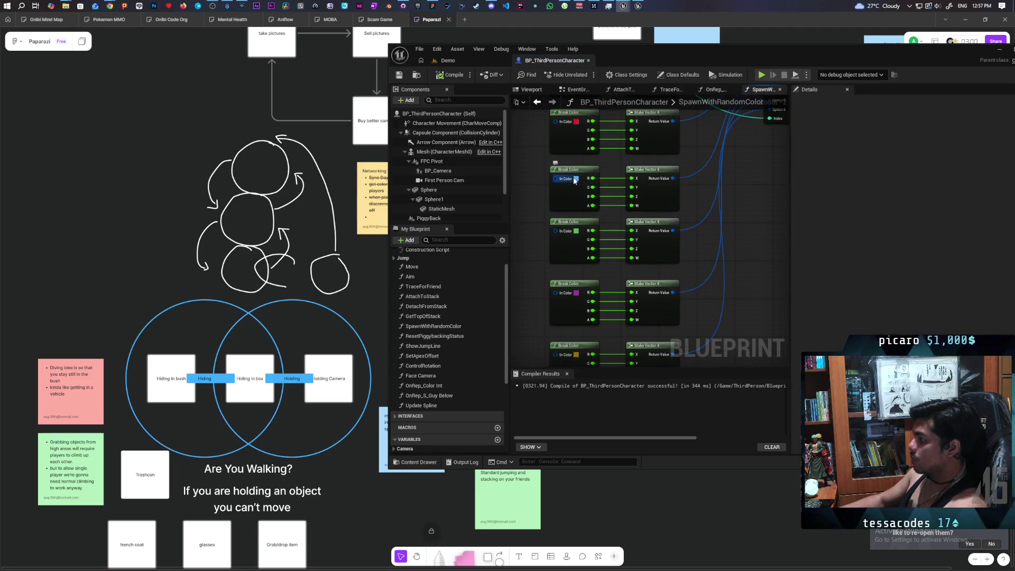
- Change the second Break Color's In Color from light blue to a deeper blue
click(576, 179)
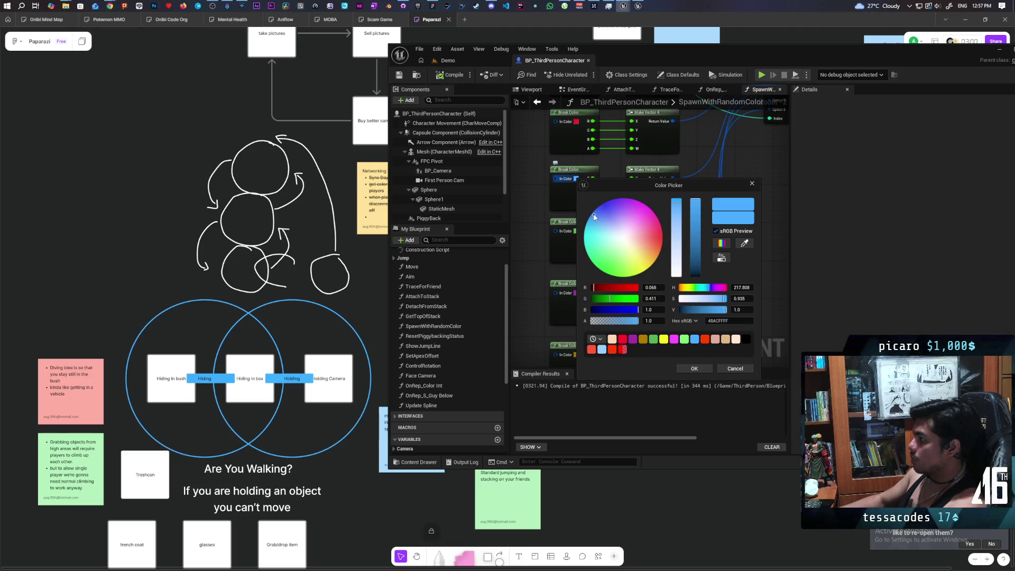
drag(594, 216, 601, 206)
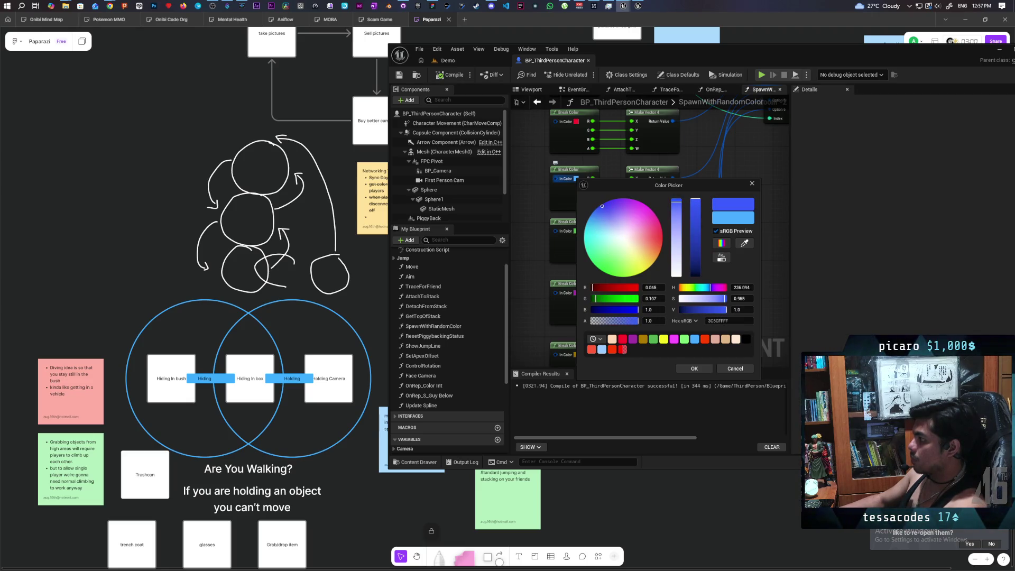
click(694, 369)
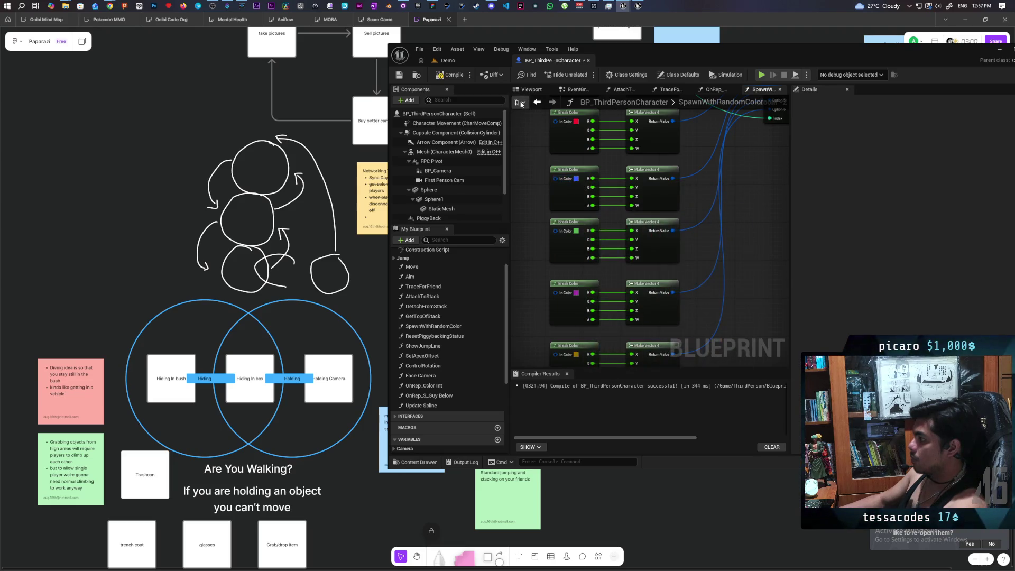
- Save all modified assets from the Demo level and launch a two-client play-test
click(455, 62)
key(ctrl+s)
click(586, 75)
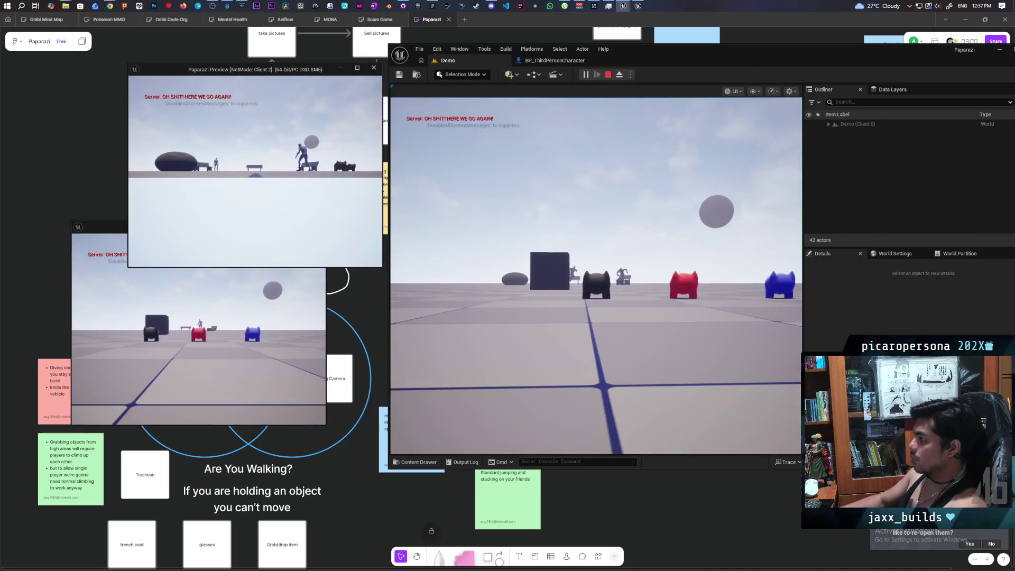
- Look over the recoloured characters, stop the play-test, and bring up GitHub Desktop's pending changes
click(593, 269)
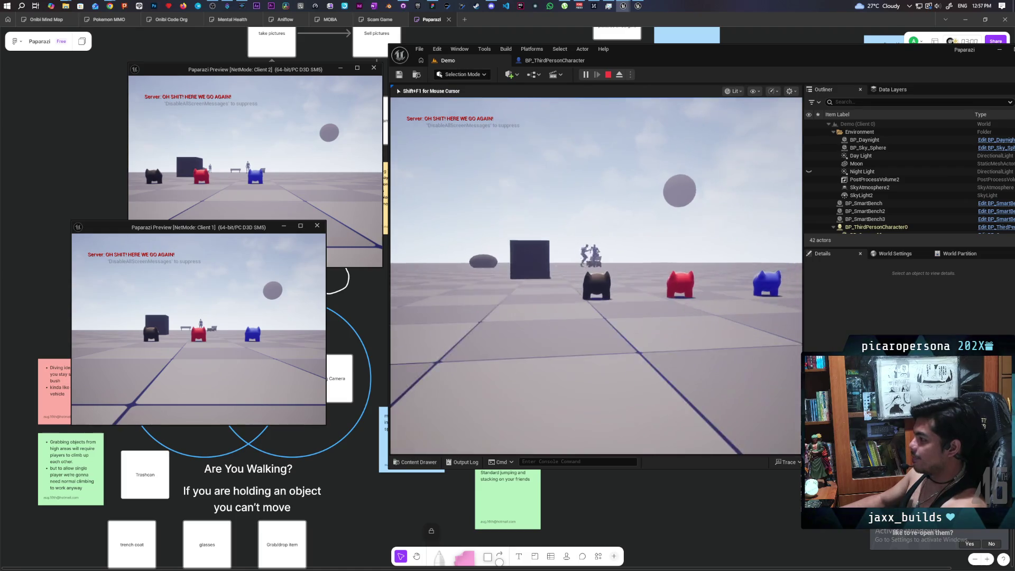
mouse_move(596, 275)
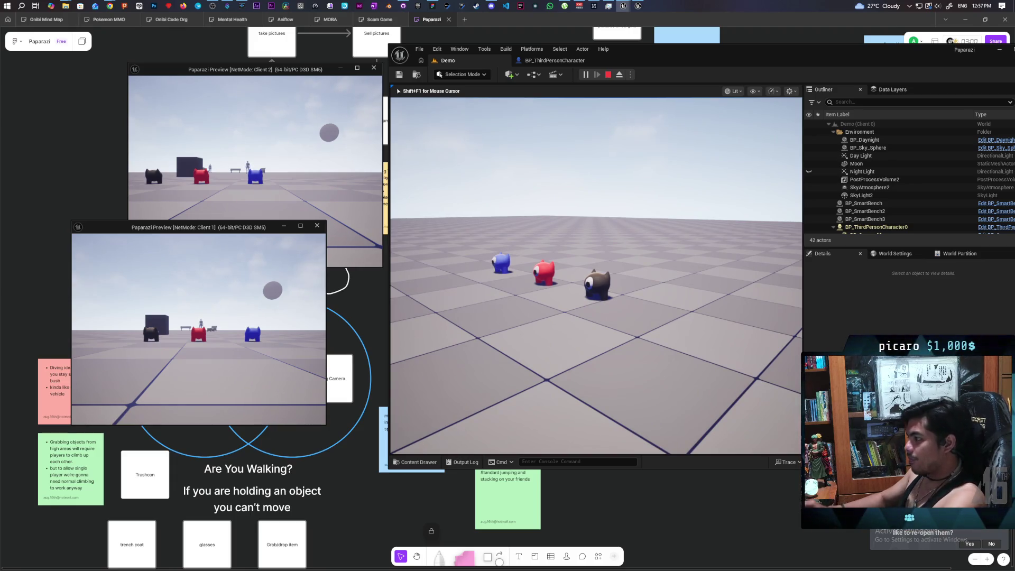
mouse_move(596, 276)
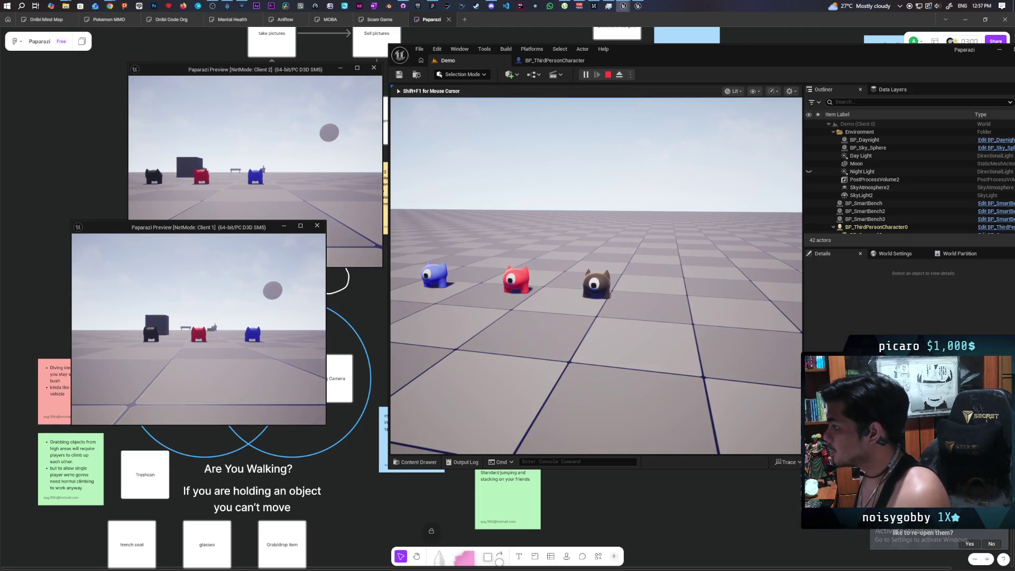
key(Escape)
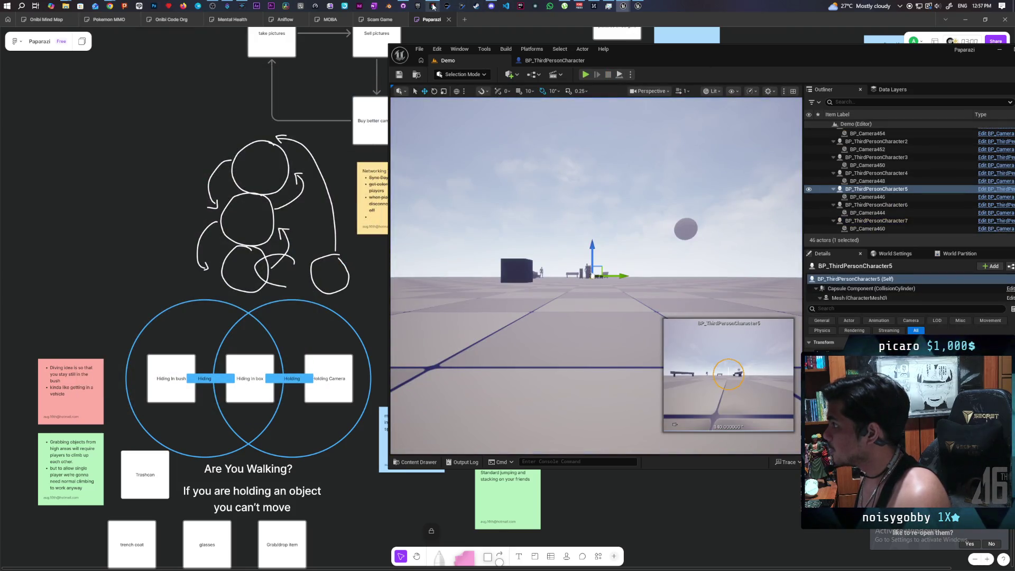
click(432, 6)
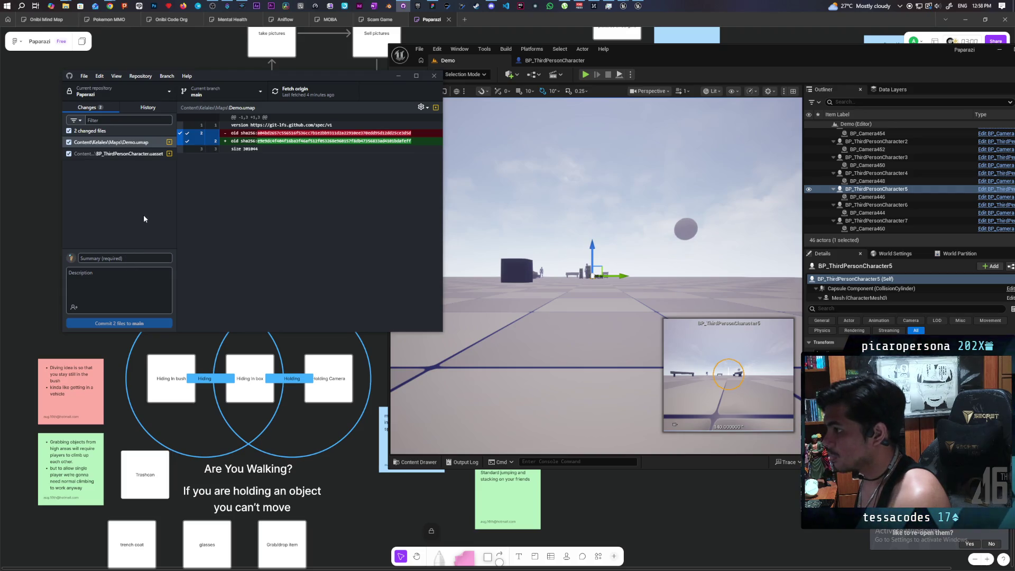
- Discard the Demo.umap changes, then commit and push the BP_ThirdPersonCharacter.uasset update to main
right_click(117, 146)
click(133, 151)
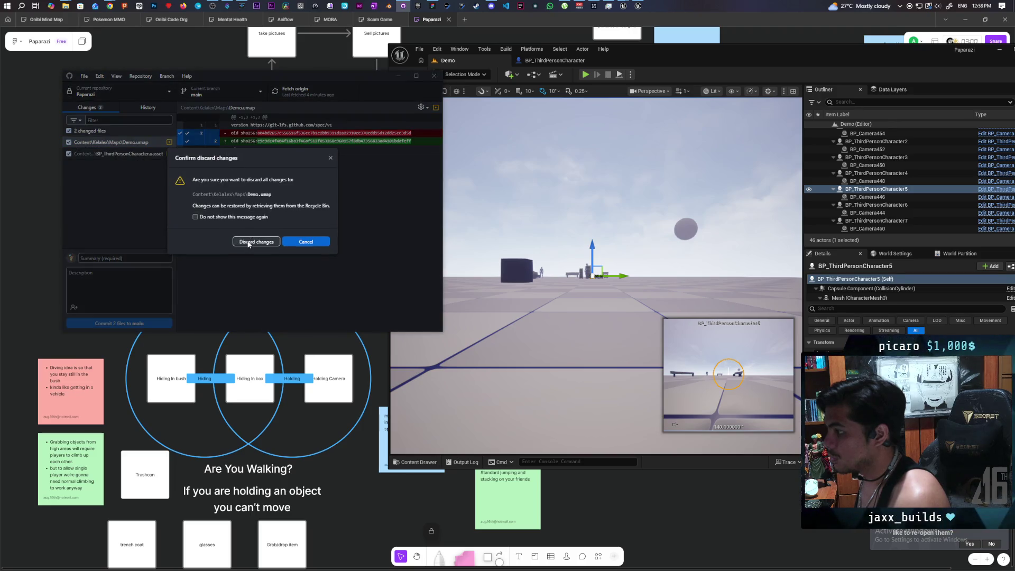
click(248, 243)
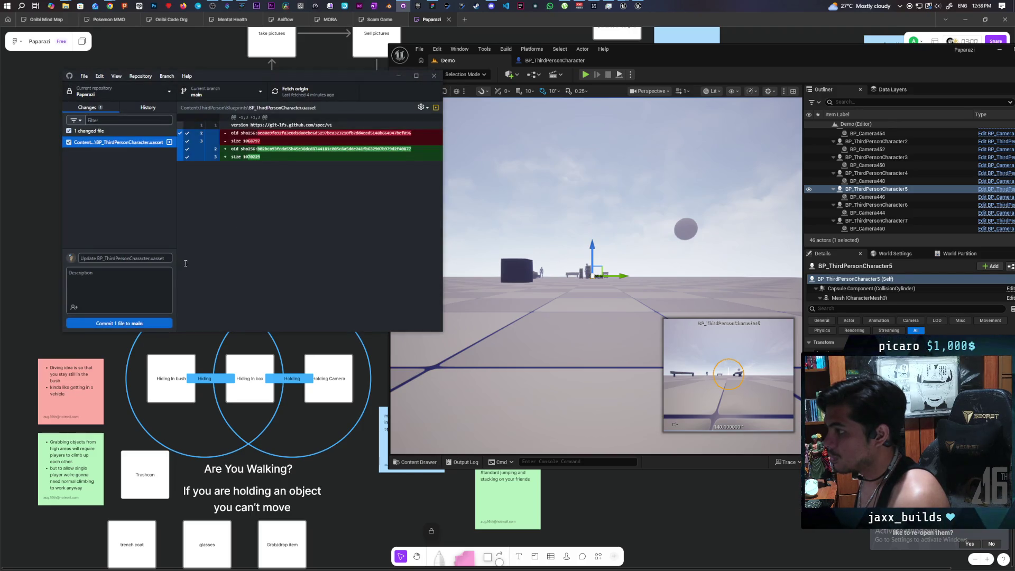
click(125, 323)
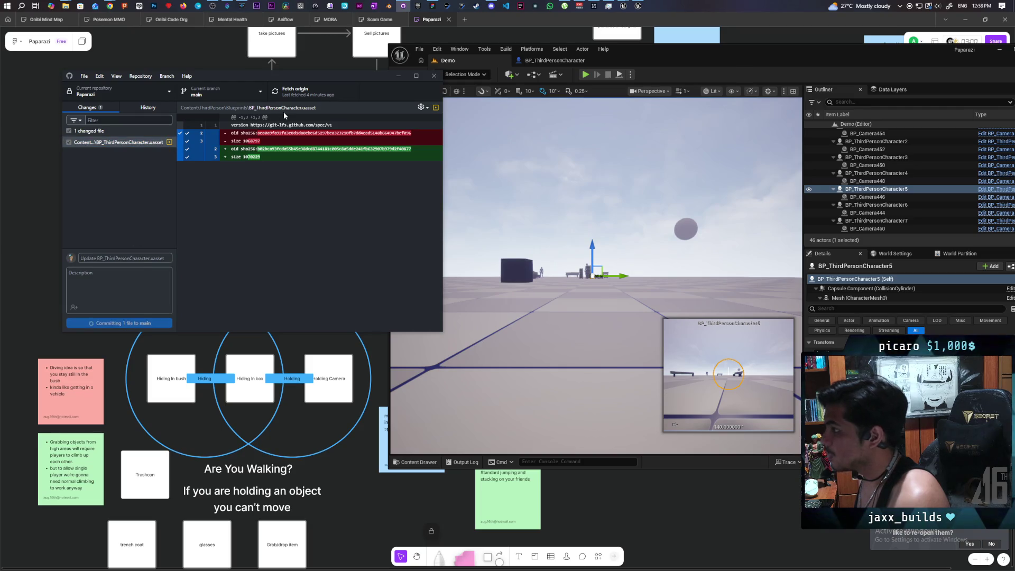
click(291, 93)
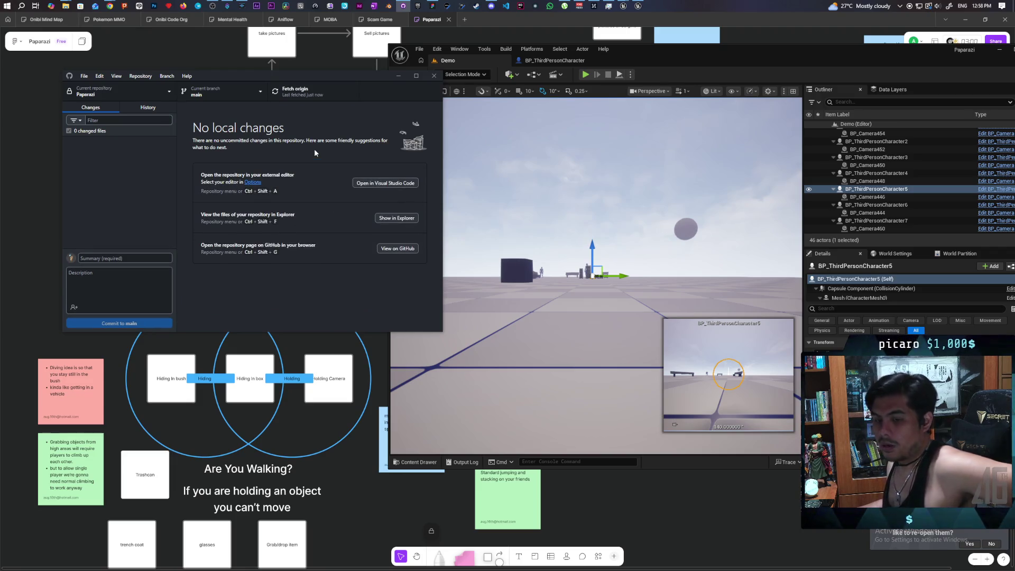
- Bring the YouTube window forward and search for 'gordon'
mouse_move(110, 7)
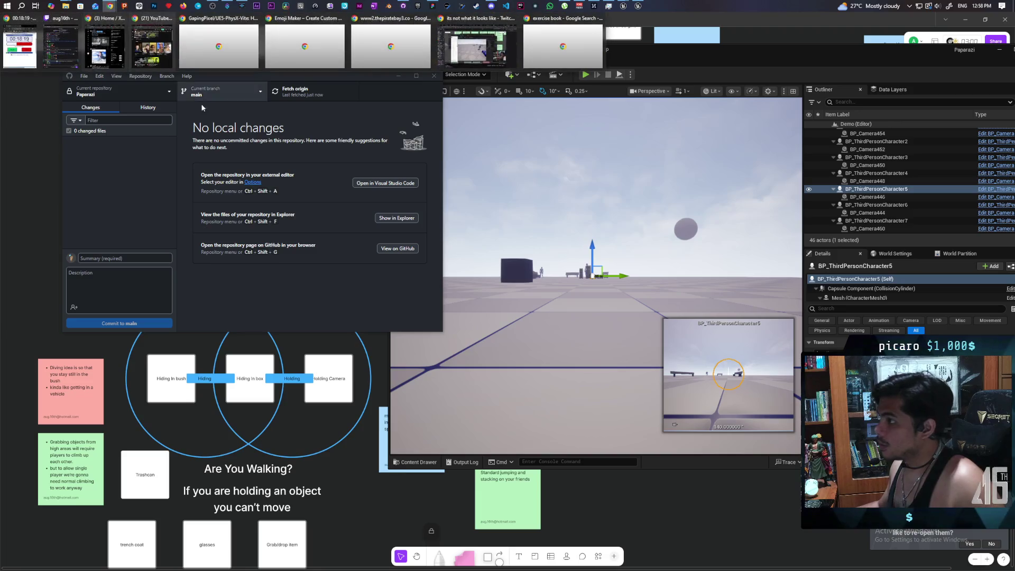
mouse_move(167, 69)
click(151, 47)
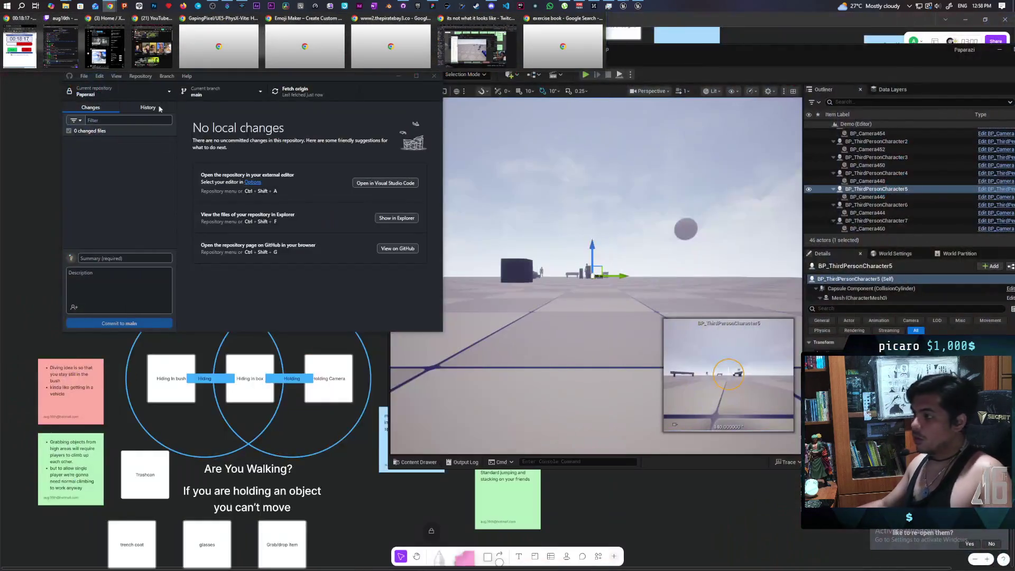
click(246, 106)
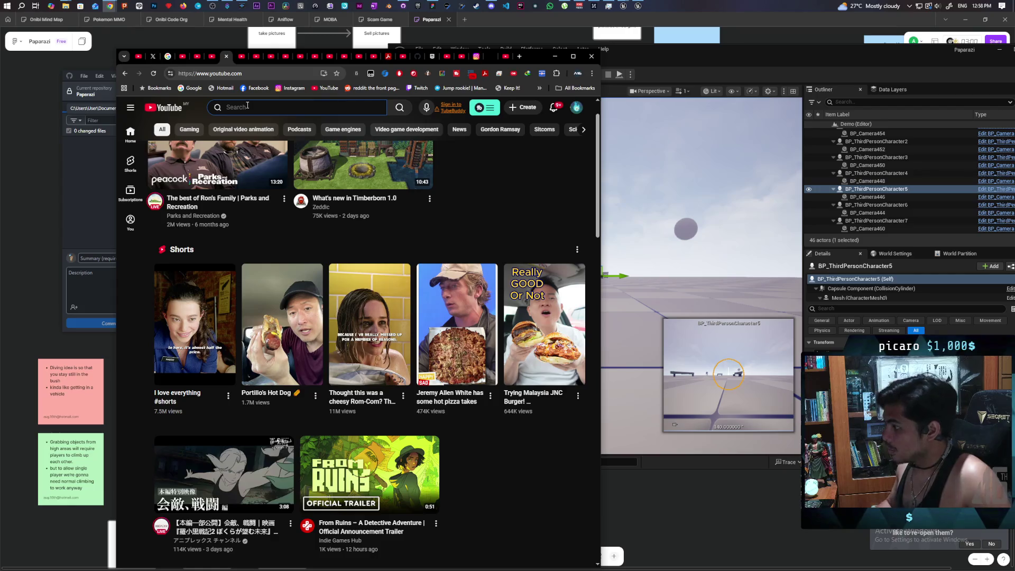
text(gor)
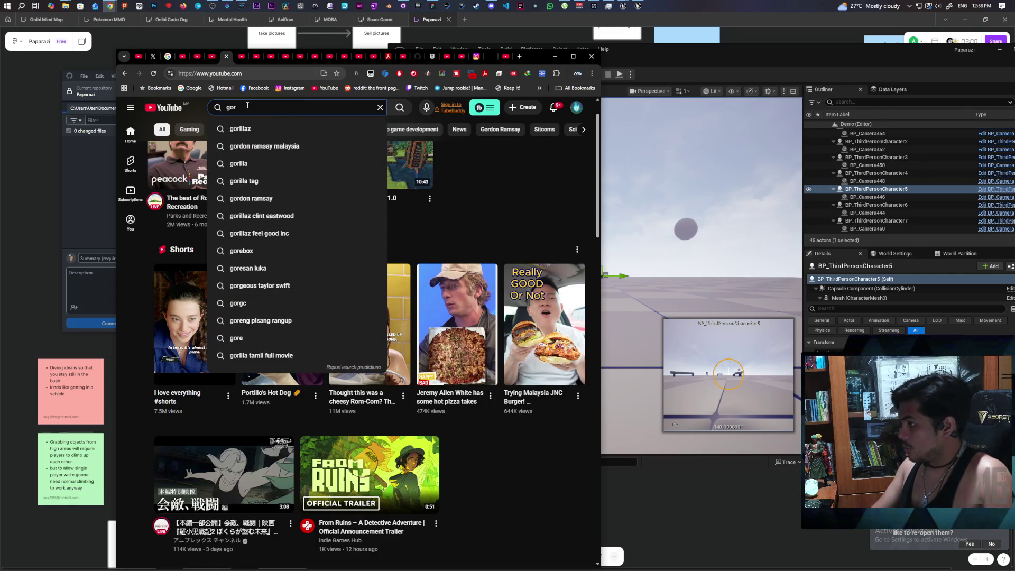
text(do)
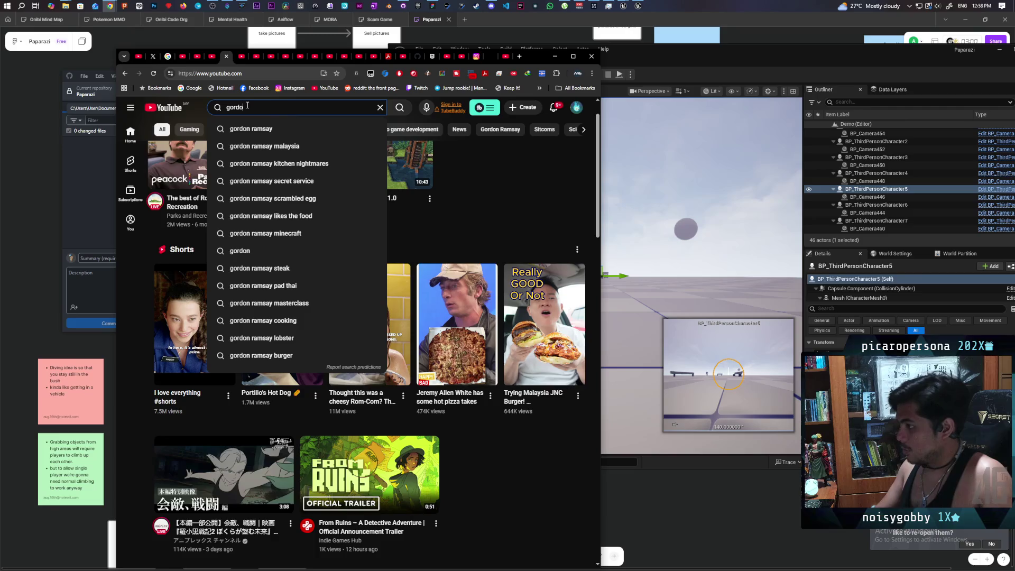
text(n)
key(Return)
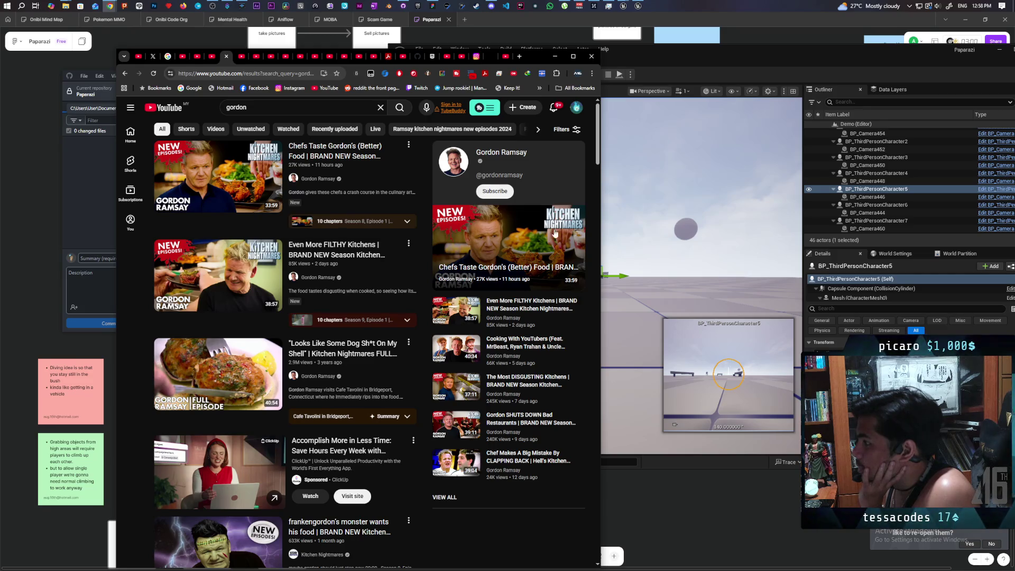
- Maximize the window and play the top result, 'Chefs Taste Gordon's (Better) Food'
double_click(533, 56)
mouse_move(432, 151)
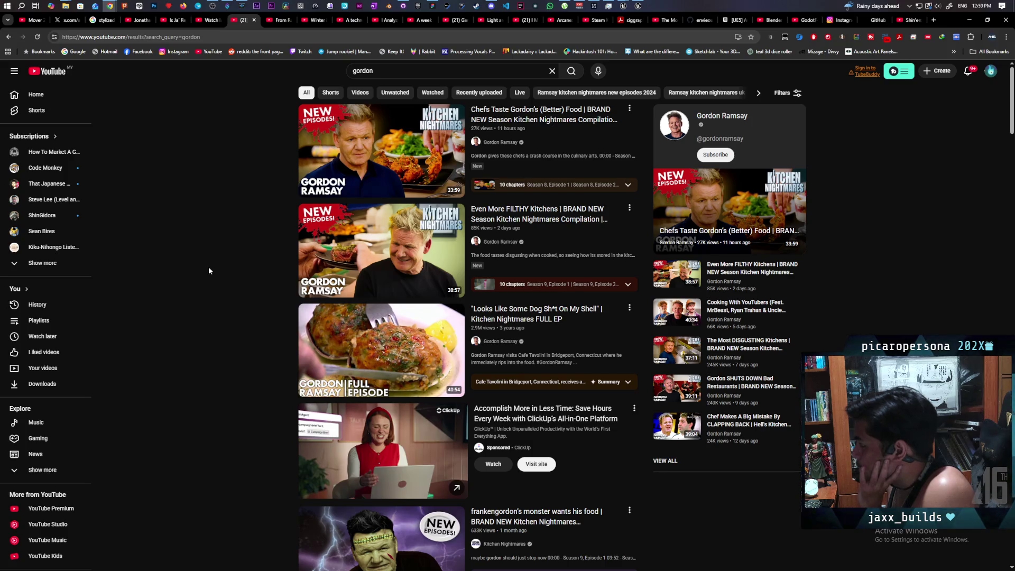
click(347, 148)
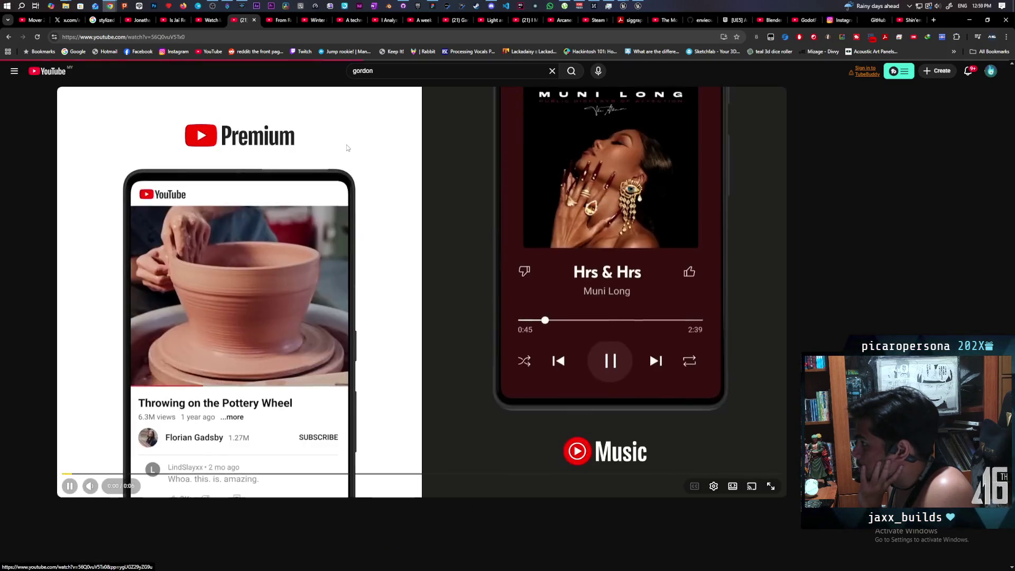